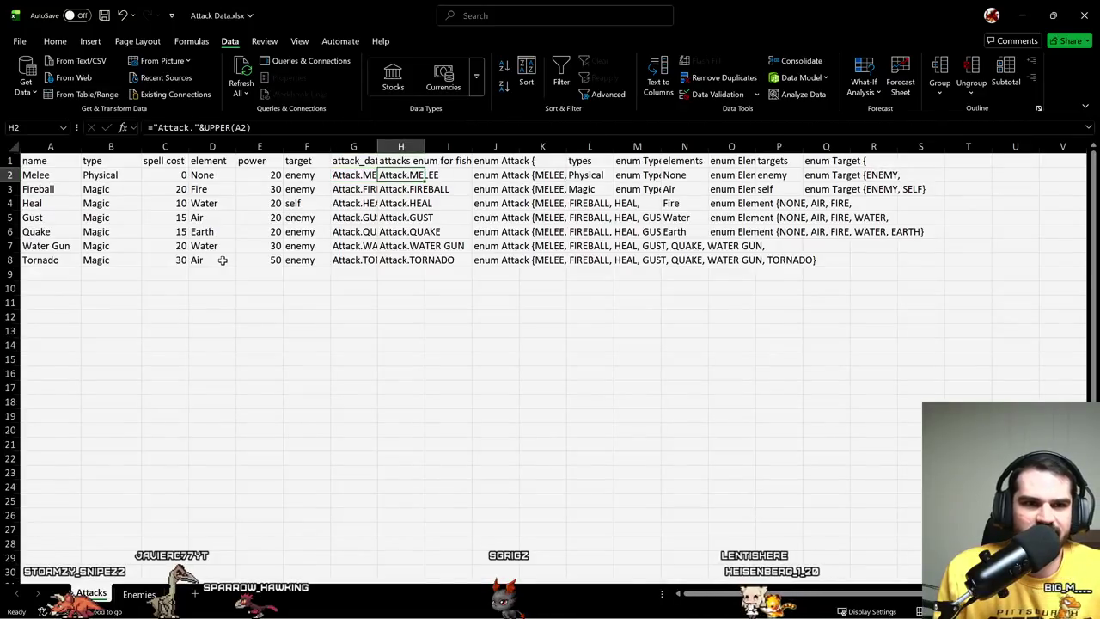
- Copy the attack_data formula from Attacks G2 into Enemies G2
key("ctrl+c")
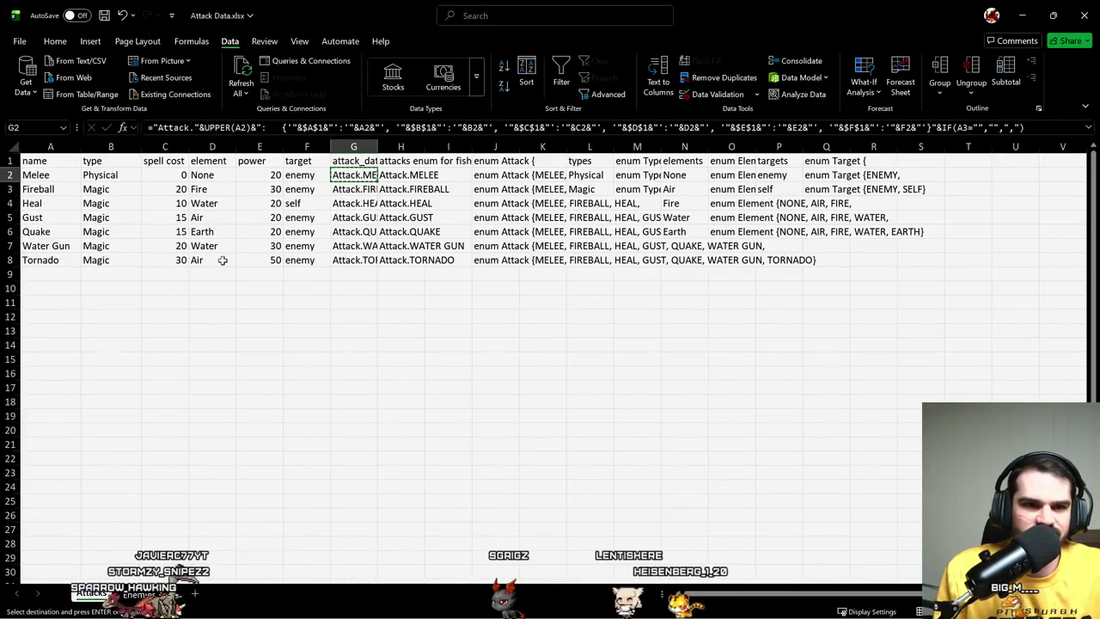
key("ctrl+Page_Down")
key("ctrl+Page_Up")
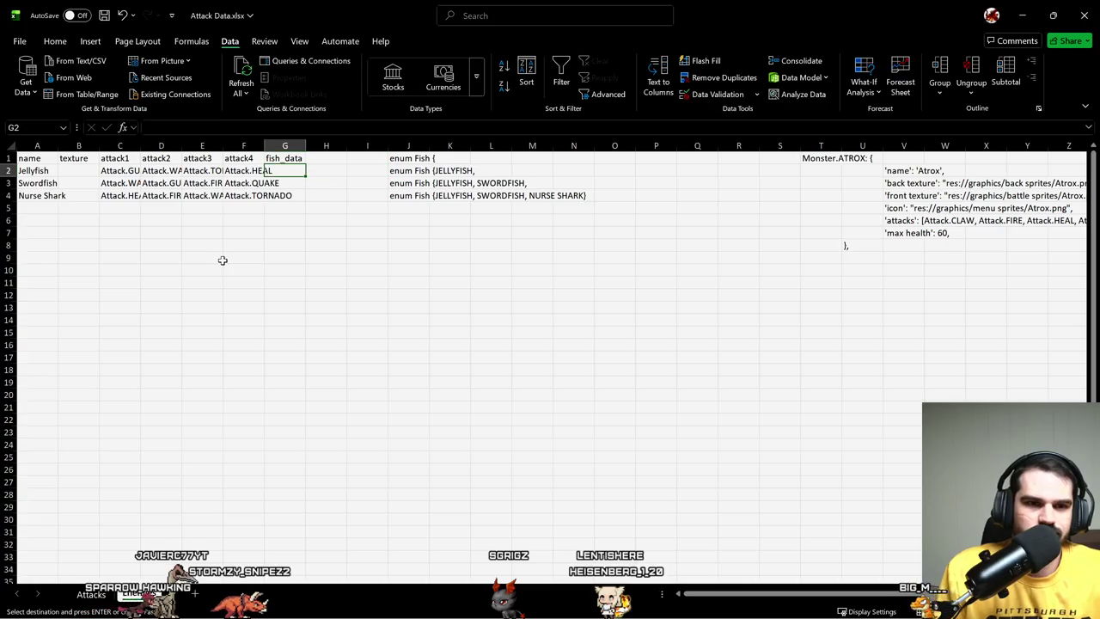
key("ctrl+Page_Up")
key("F2")
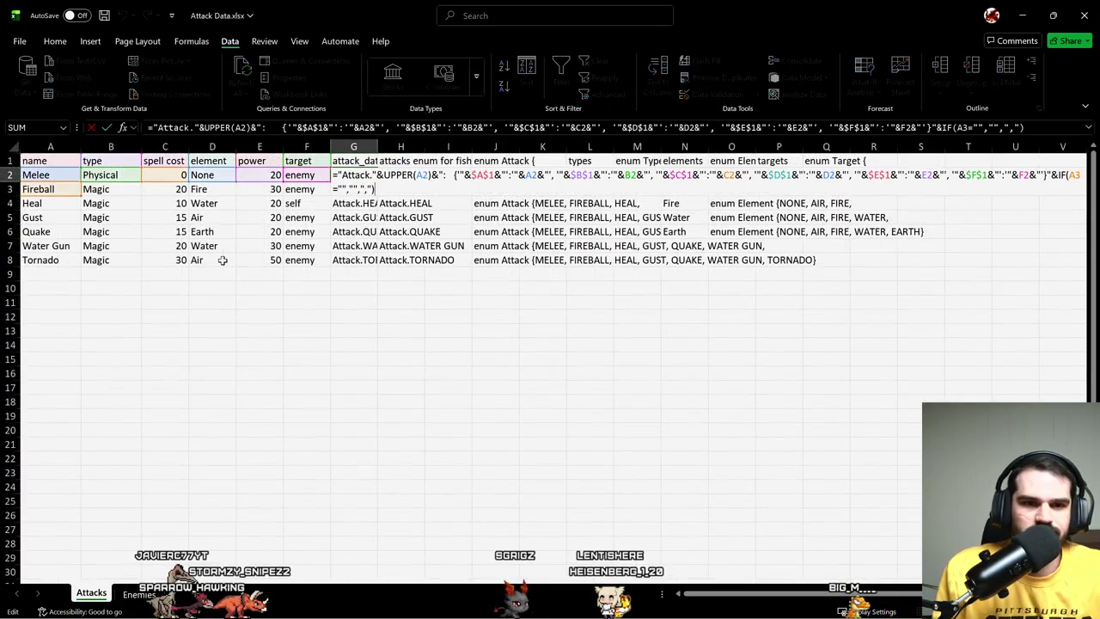
key("Escape")
key("ctrl+Page_Down")
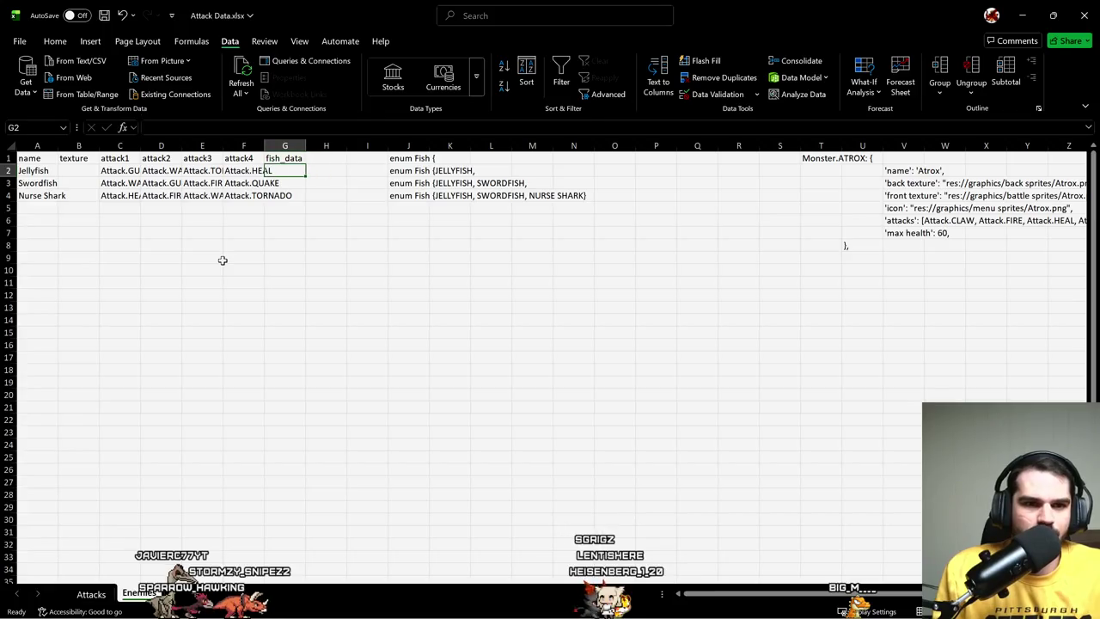
key("ctrl+v")
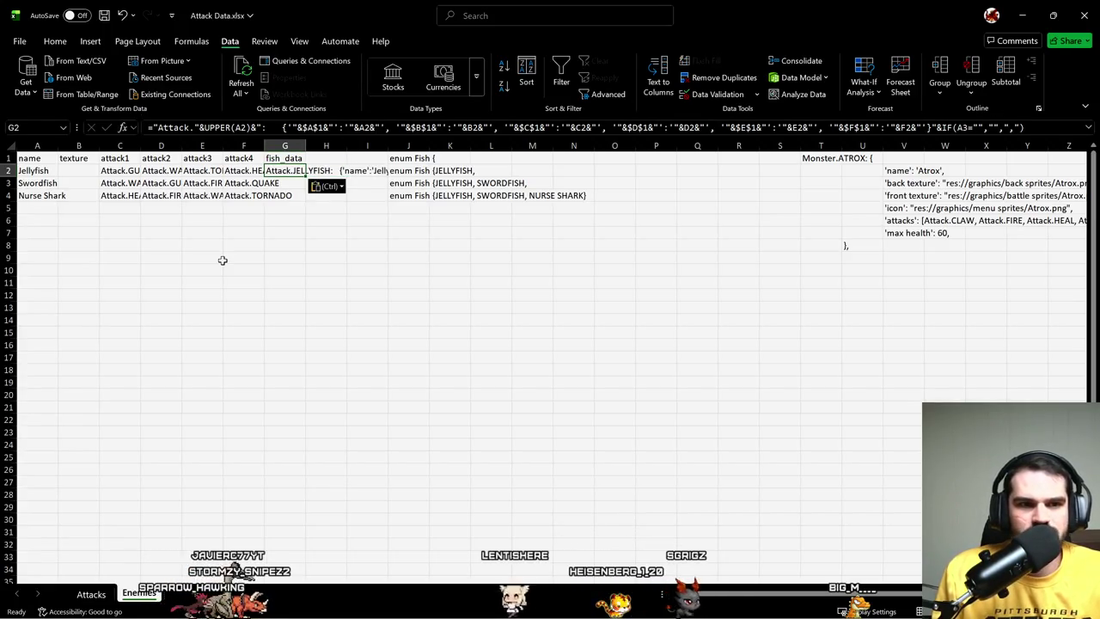
- Edit the pasted G2 formula so its prefix reads 'Fish.' instead of 'Attack.'
key("F2")
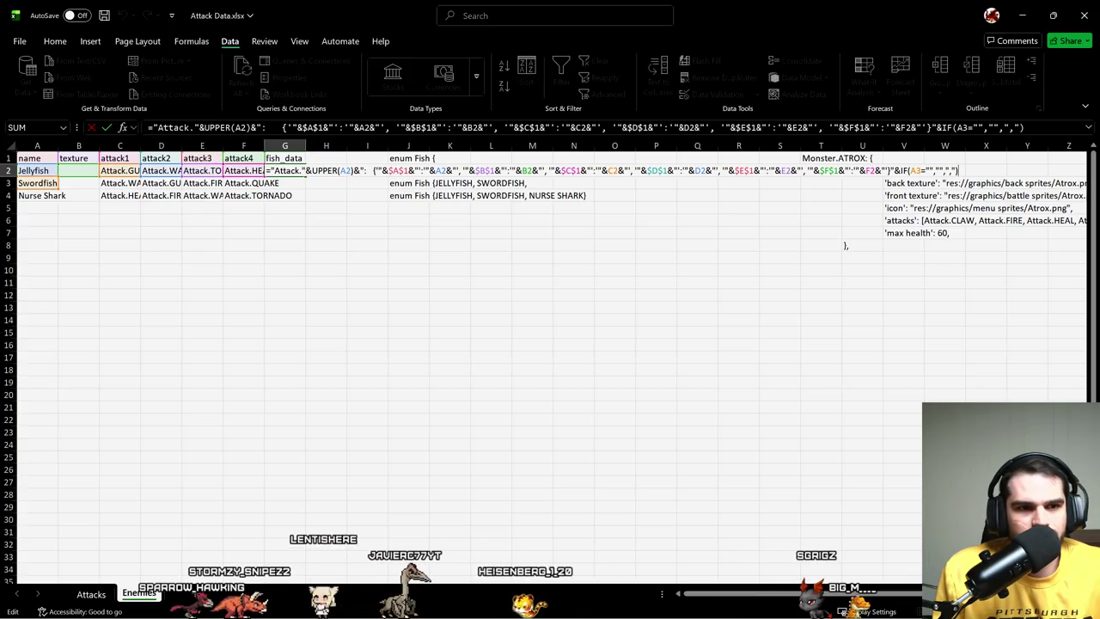
left_click(159, 128)
key("Delete")
key("Delete")
key("Delete")
key("Delete")
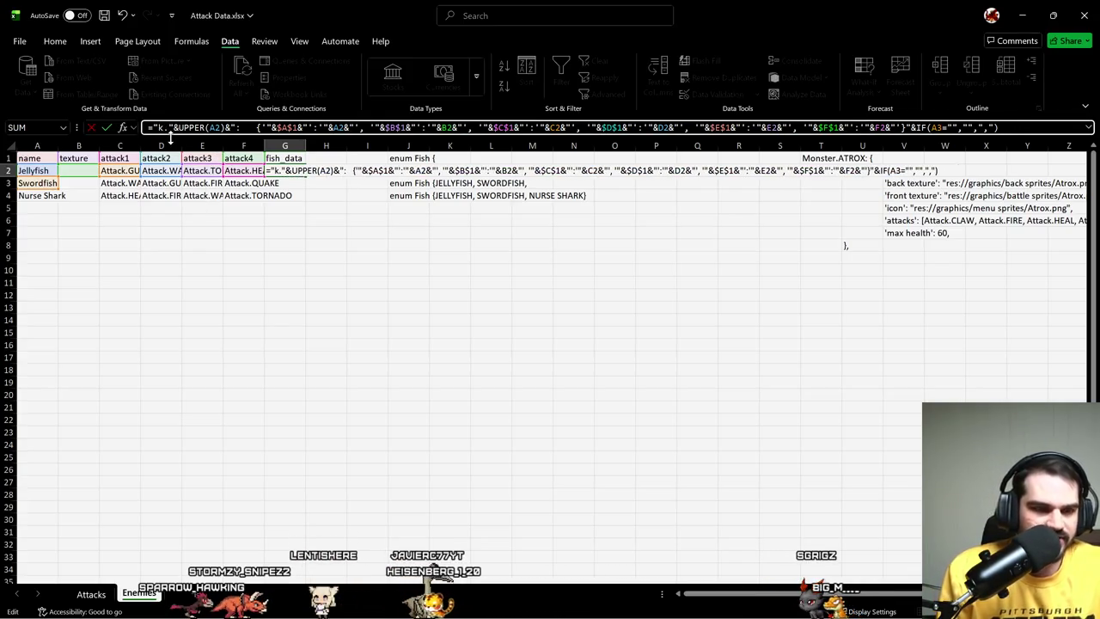
key("Delete")
type("Fish")
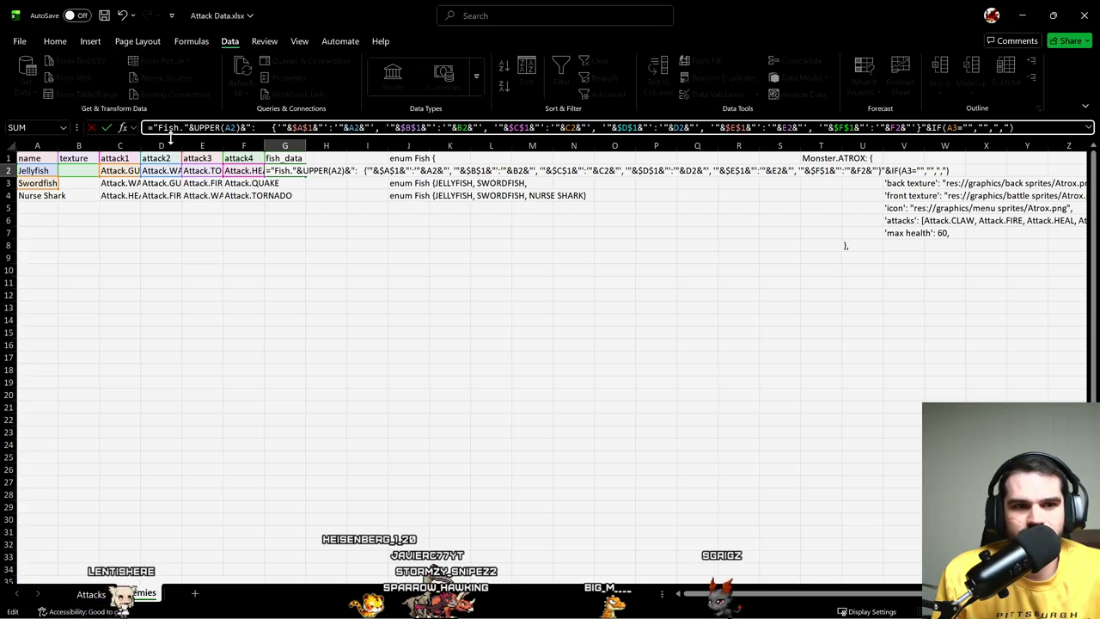
key("ctrl+Return")
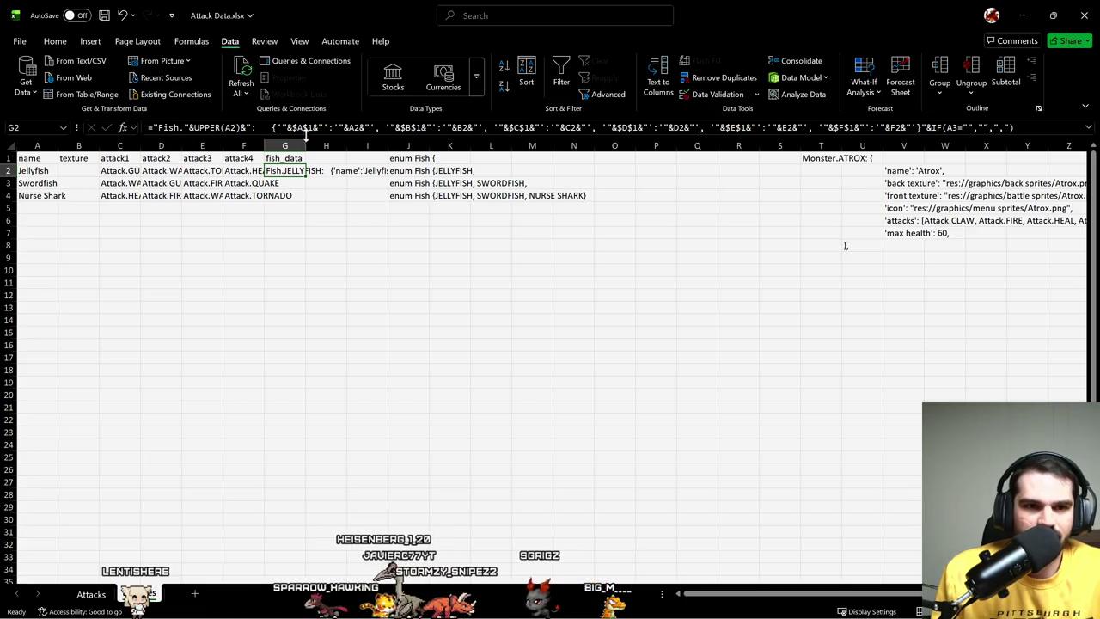
- Widen column G twice and turn on Wrap Text so the G2 Jellyfish entry fits three lines
left_click_drag(305, 145, 405, 187)
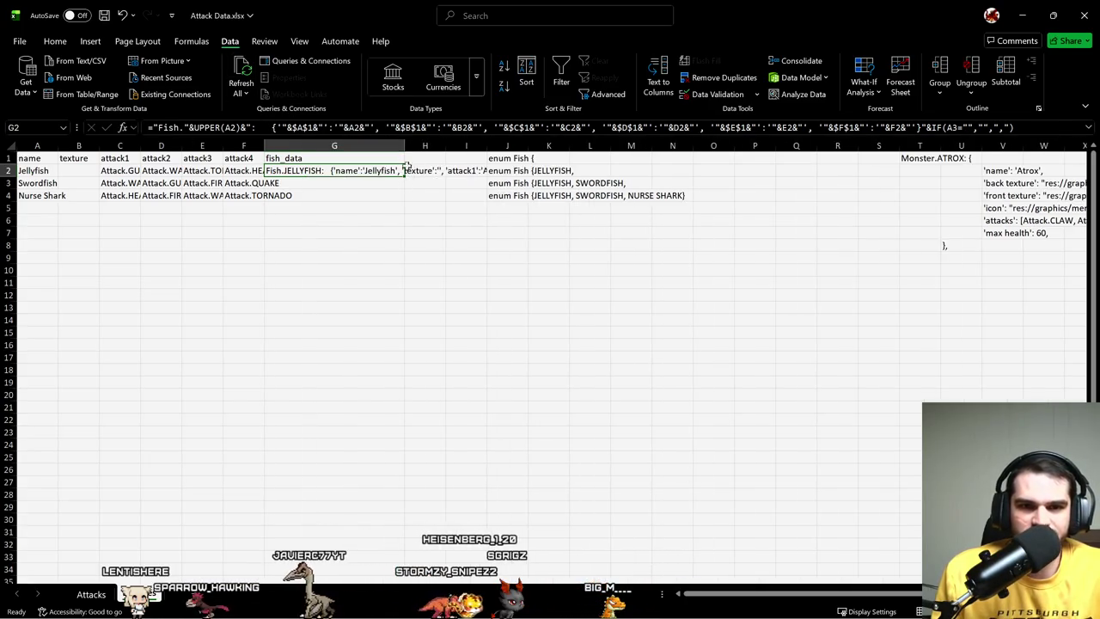
left_click(54, 41)
left_click(398, 66)
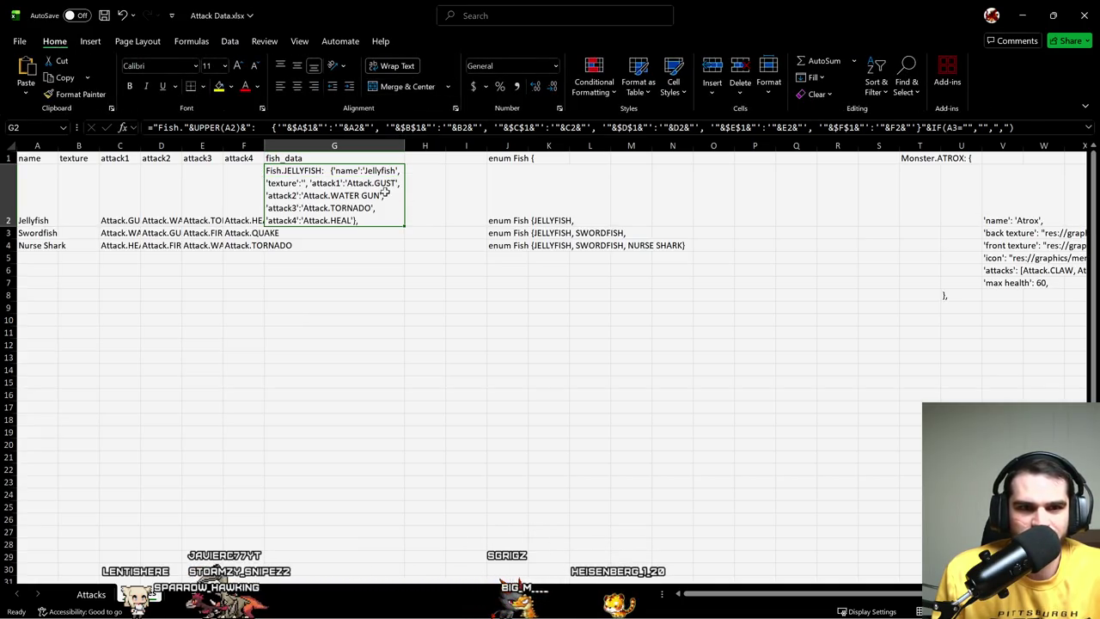
left_click_drag(405, 145, 565, 152)
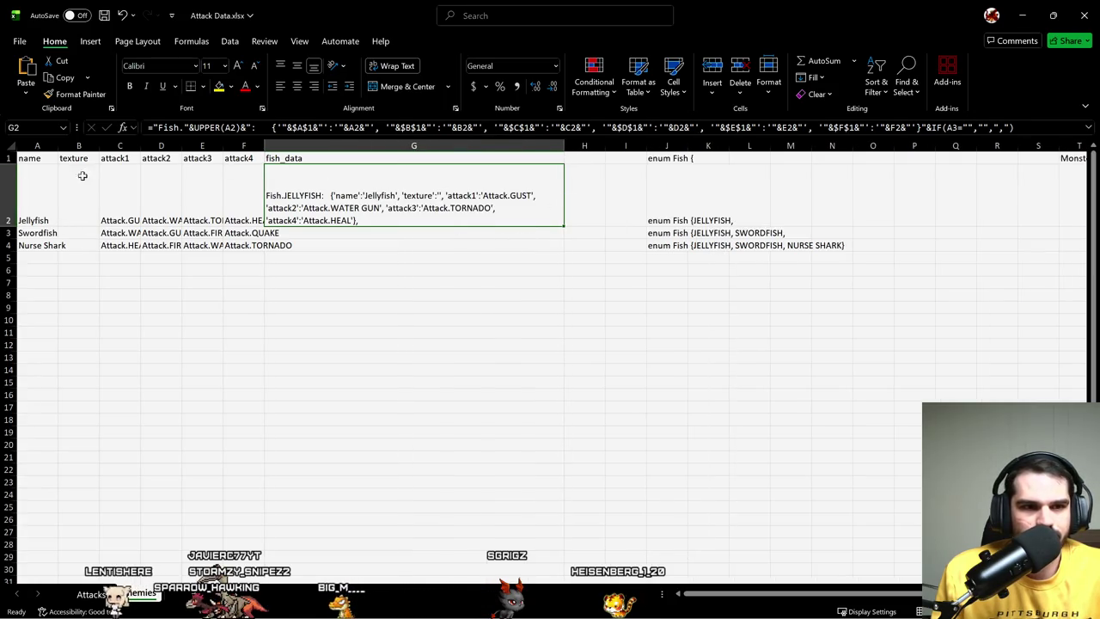
left_click(403, 66)
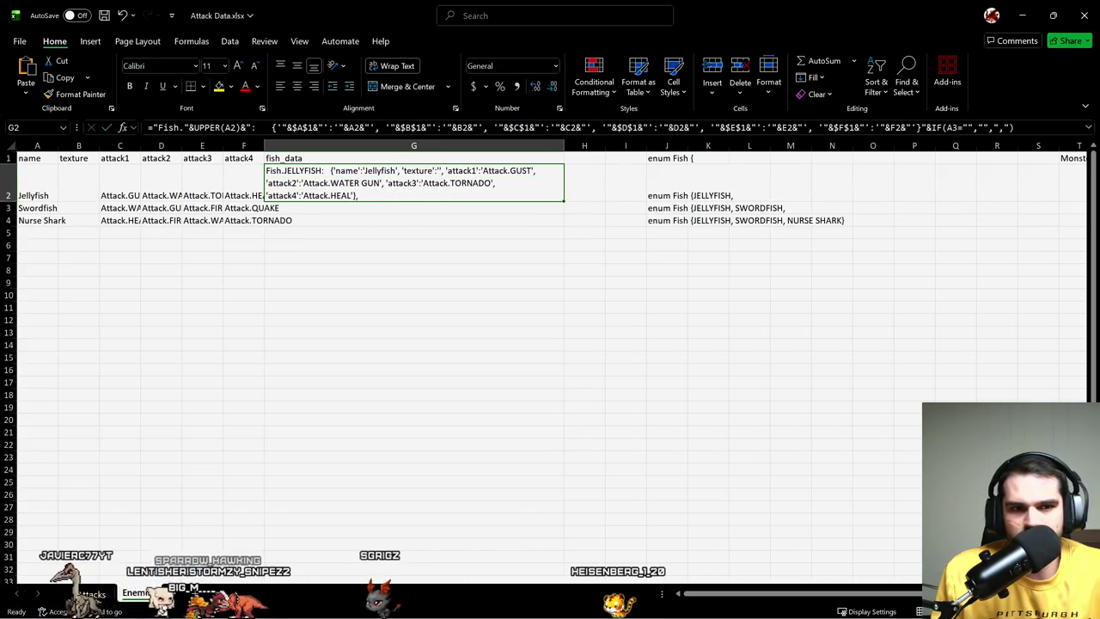
key("F2")
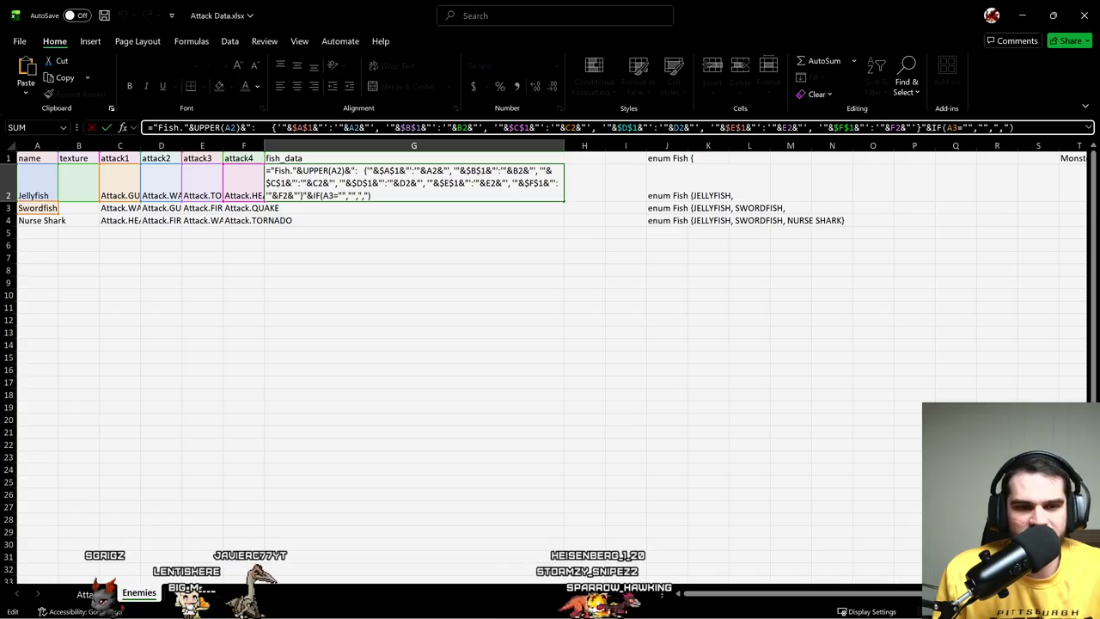
key("ctrl+Return")
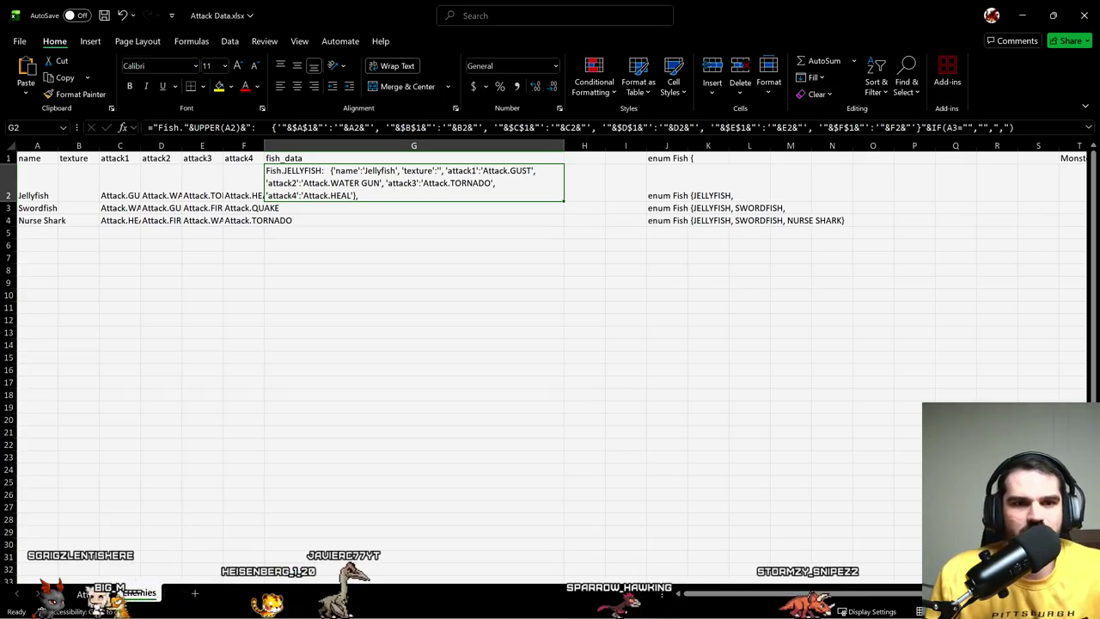
key("F2")
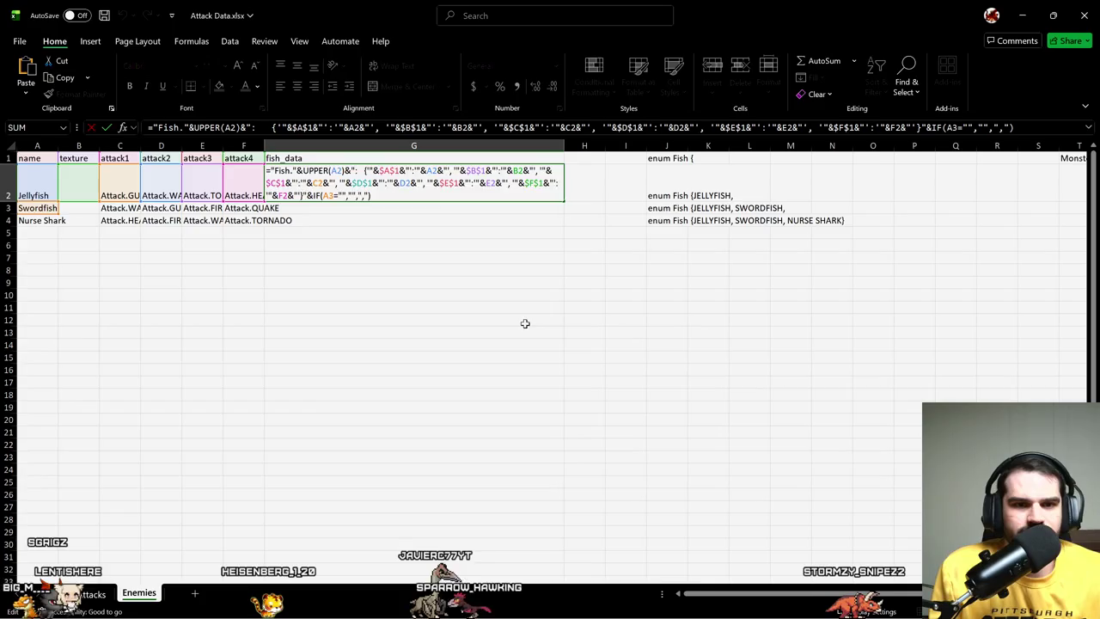
key("Escape")
key("ctrl+Page_Up")
key("Right")
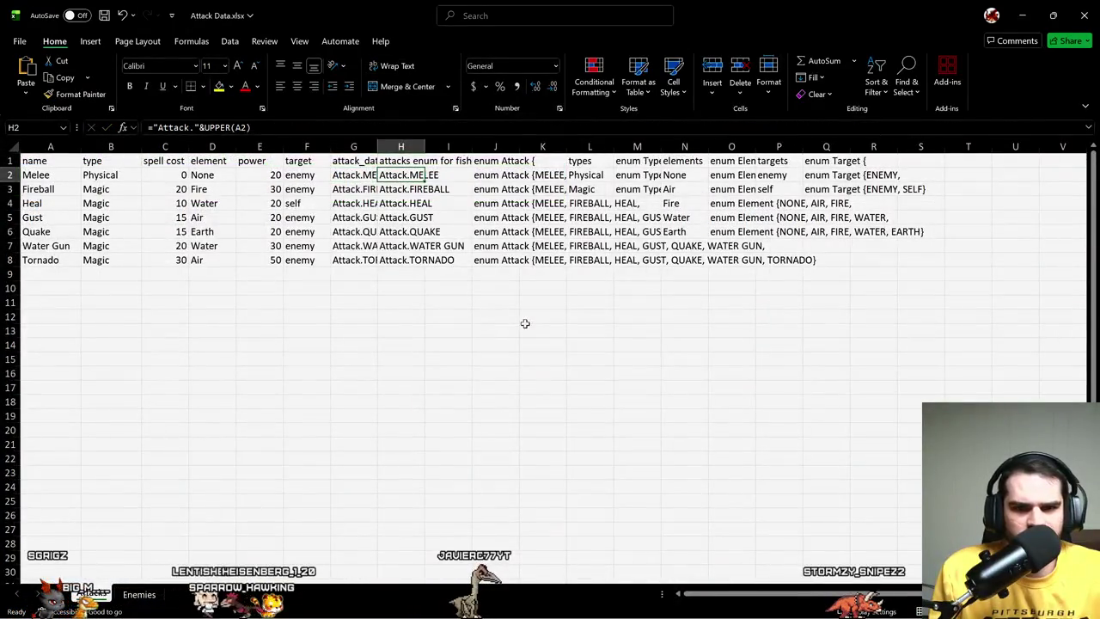
key("Left")
key("Left")
key("Right")
key("Right")
key("Left")
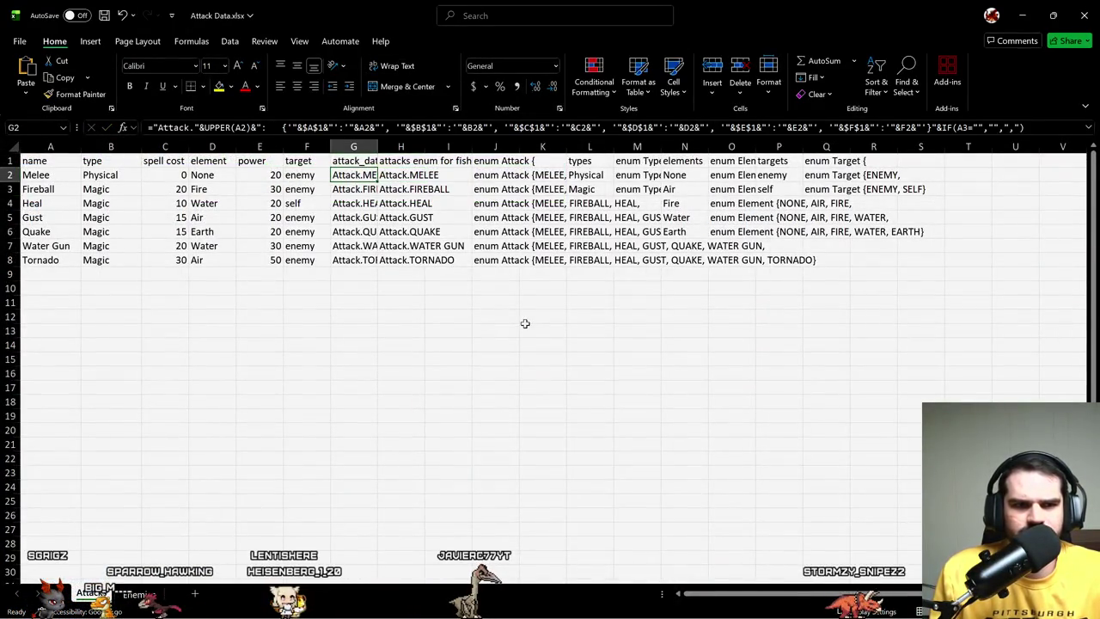
key("ctrl+Page_Down")
key("Right")
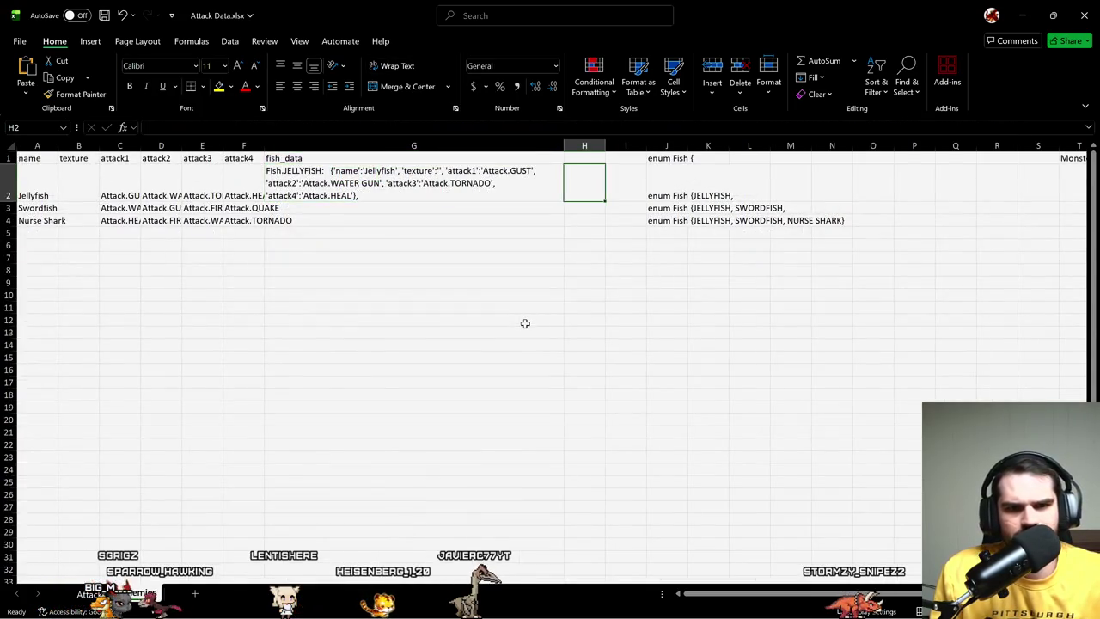
key("Left")
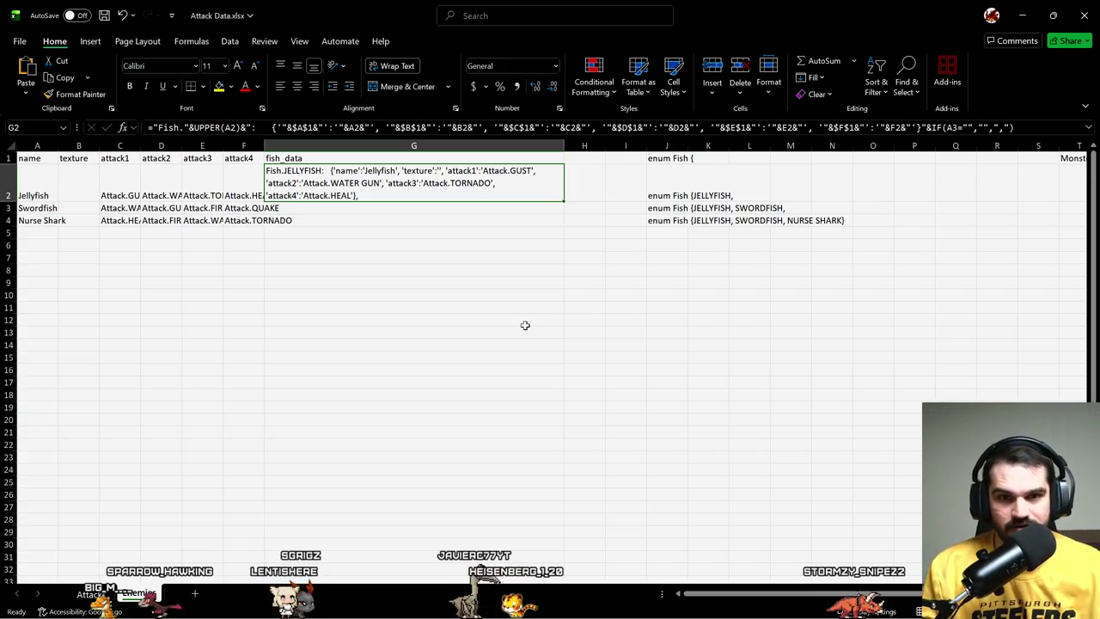
key("F2")
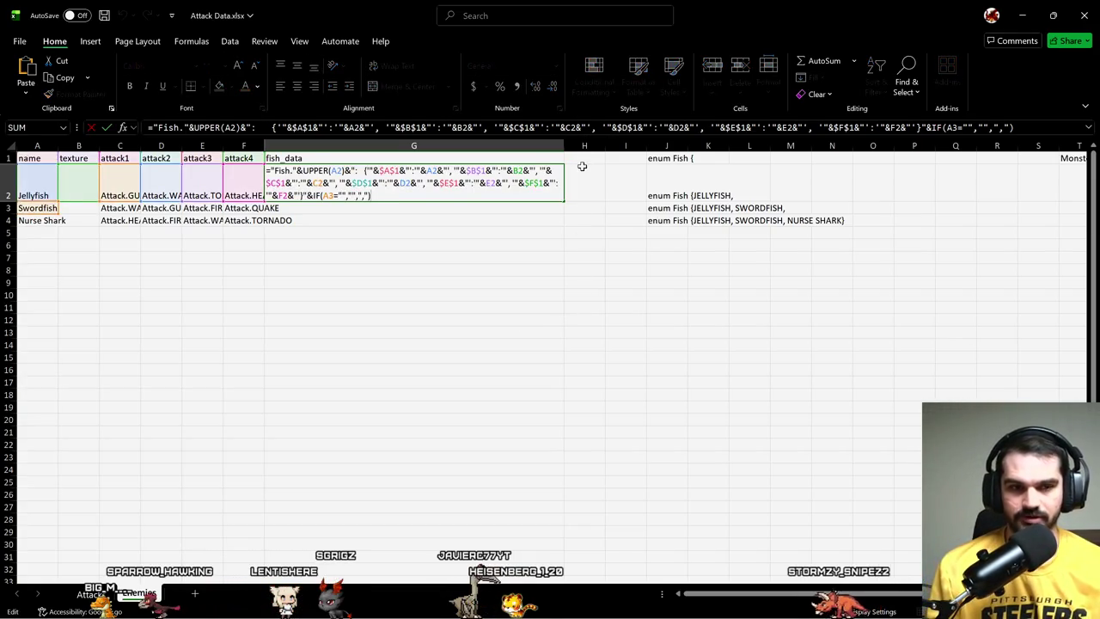
left_click(592, 127)
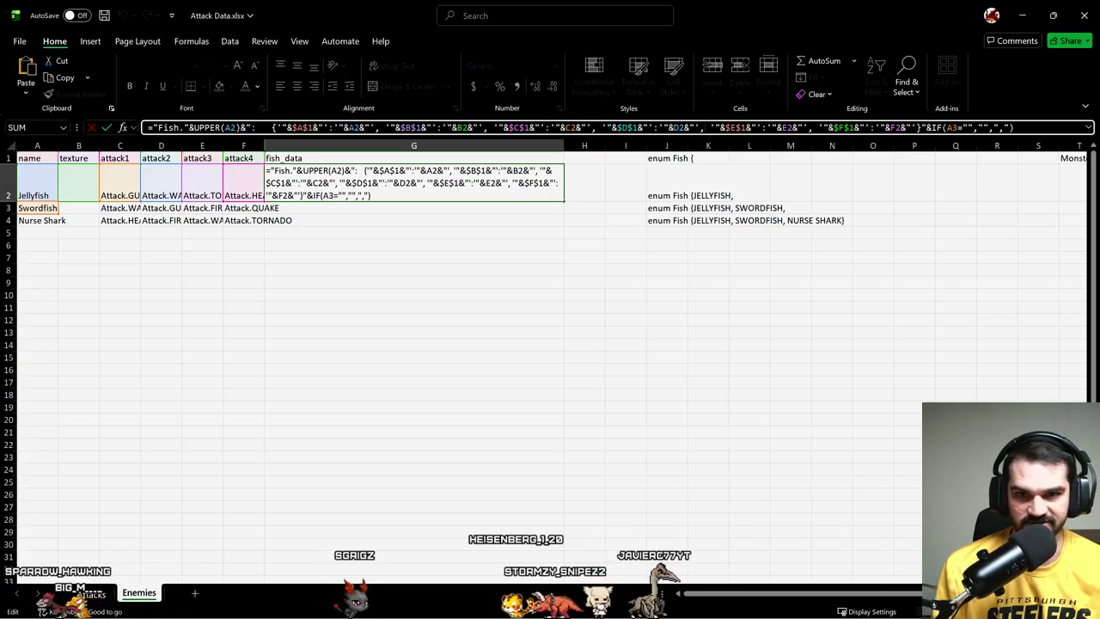
key("Return")
left_click(705, 258)
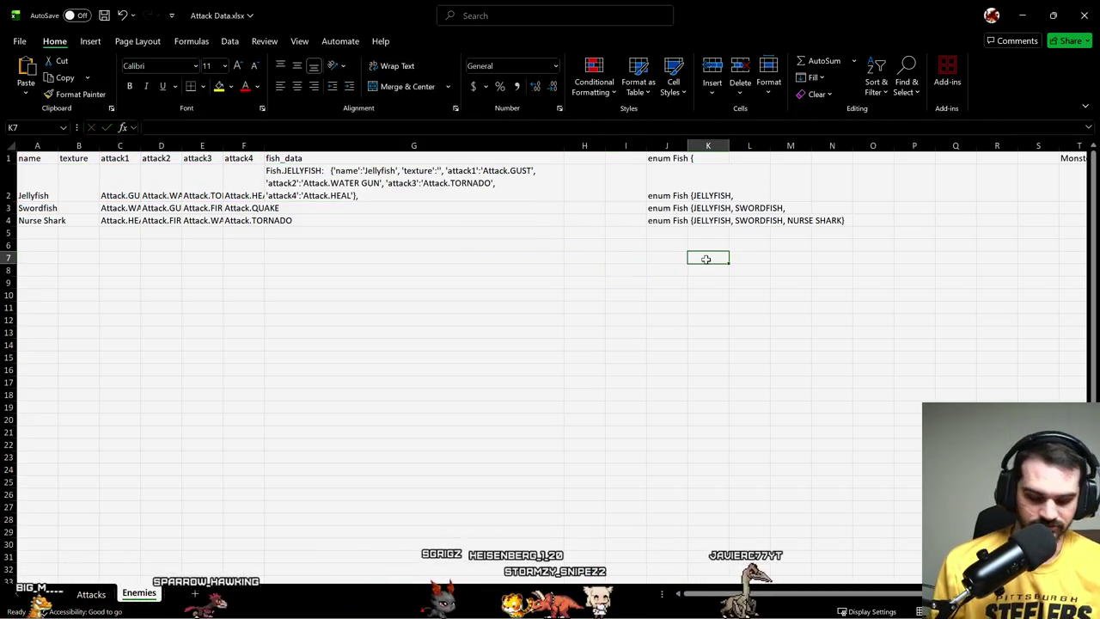
- Start a formula in K7 beginning with the text 'attacks: [Attack.MELEE
type("=\"Attacks")
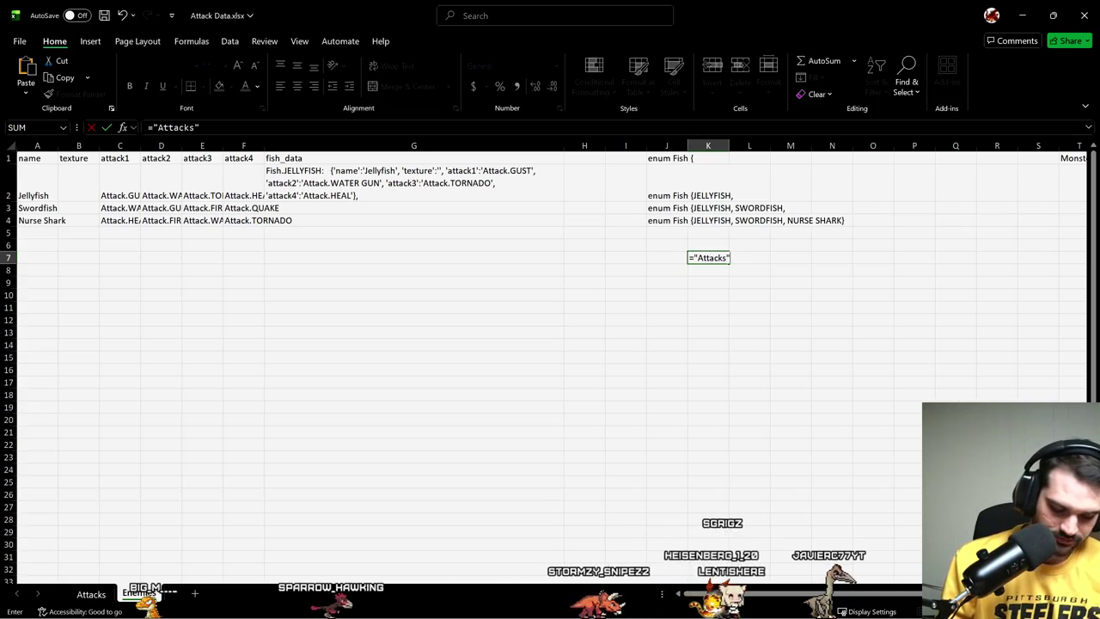
key("Left")
type(":")
key("Escape")
key("Right")
key("F2")
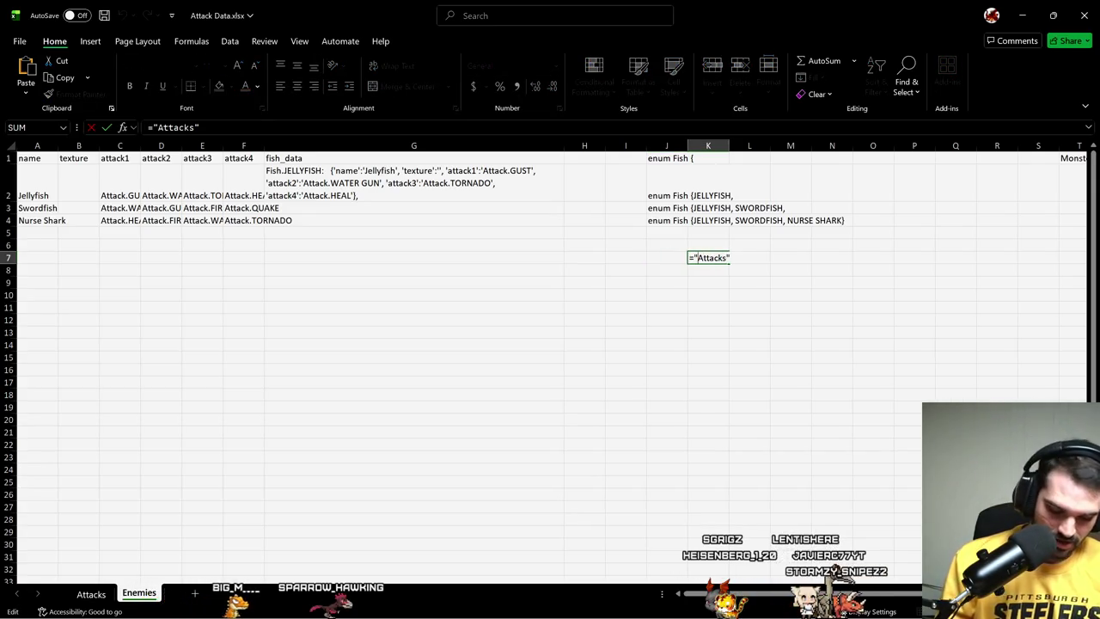
type("'")
key("BackSpace")
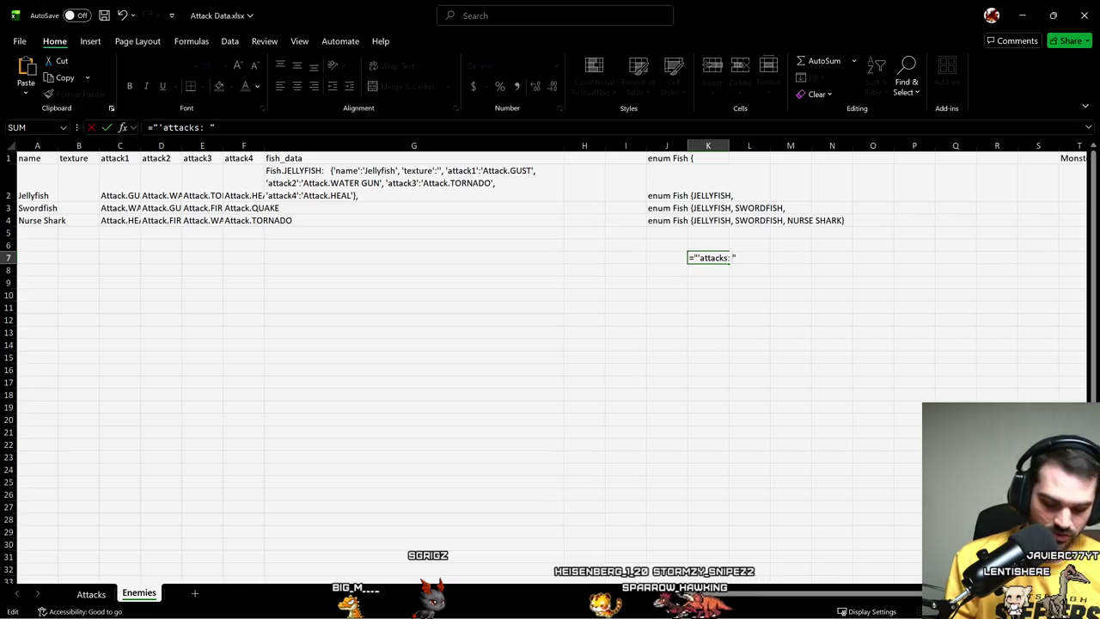
- Close K7's opening string, commit it, then reopen K7 to append a concatenation
type("[\"")
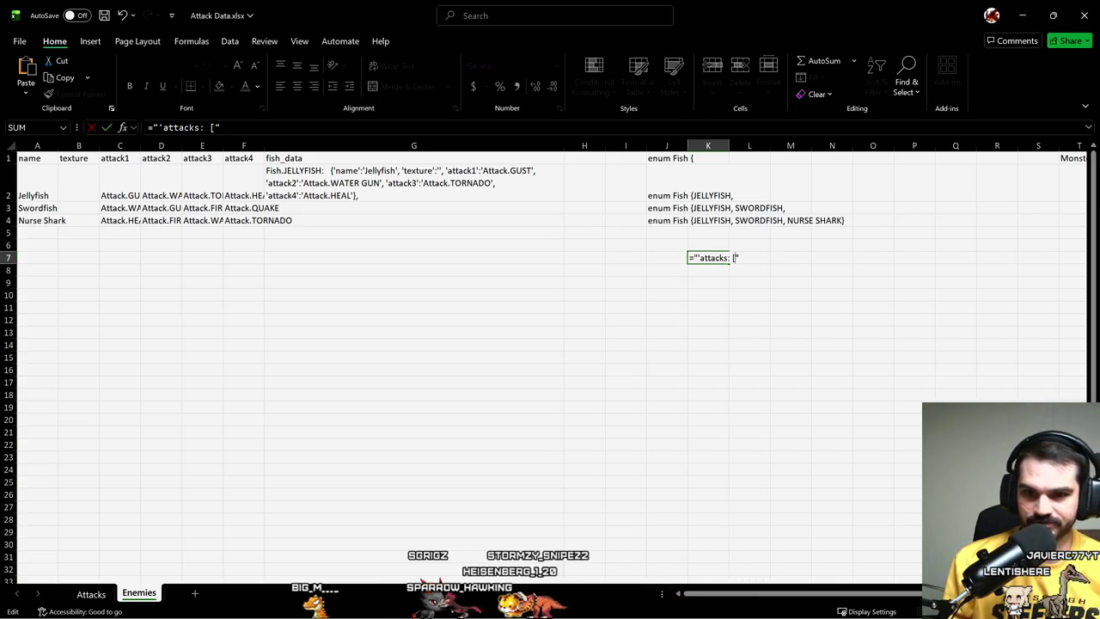
type("&")
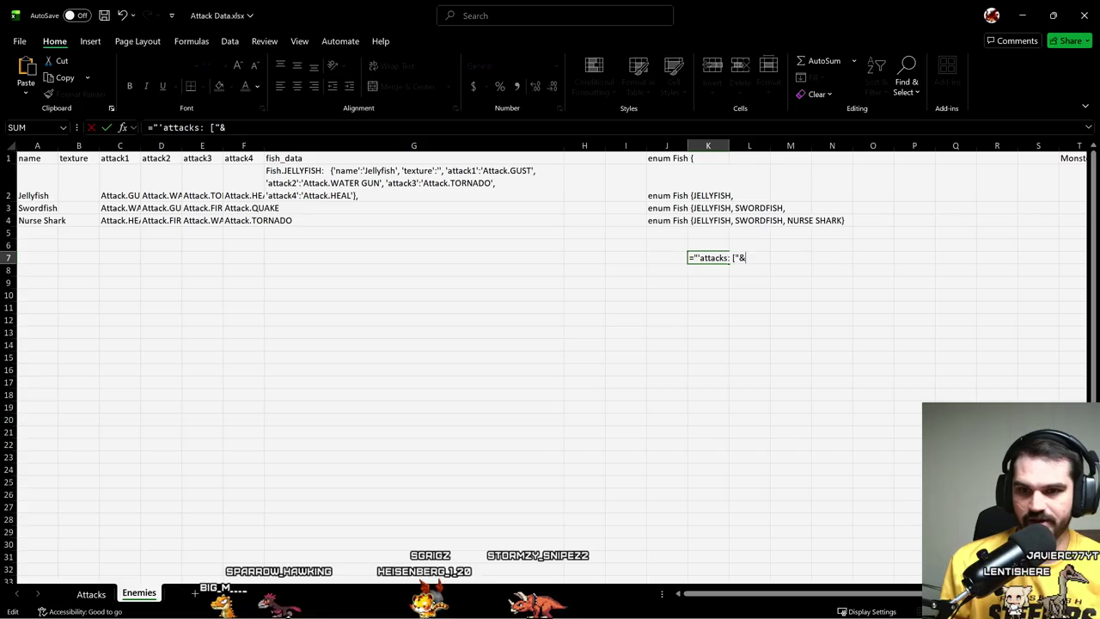
key("BackSpace")
type("Attack.MELEE,")
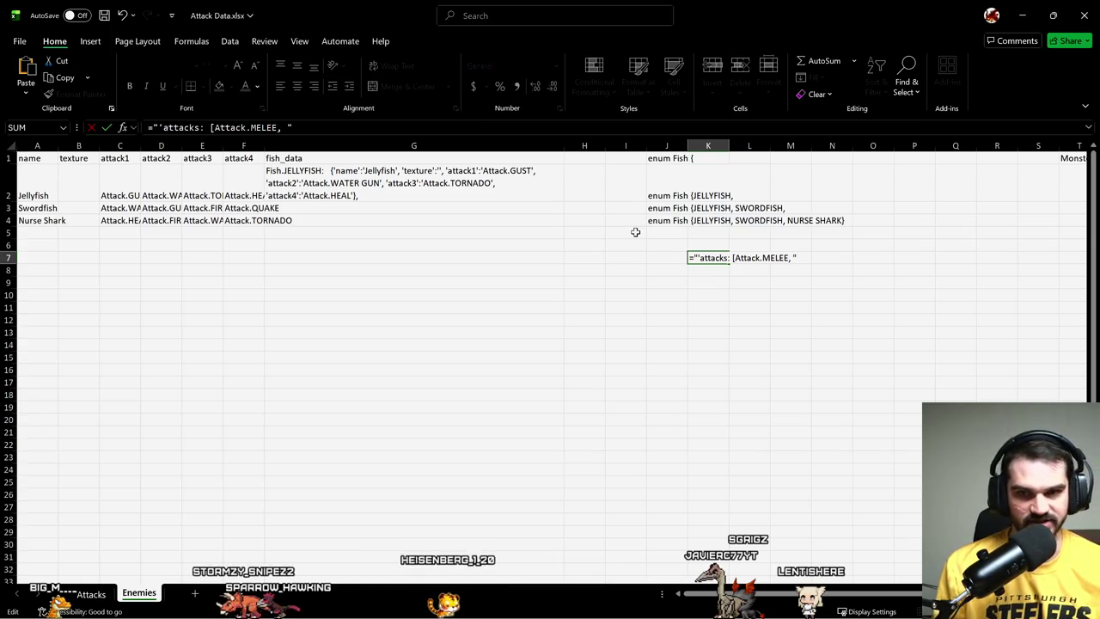
left_click(117, 175)
double_click(692, 255)
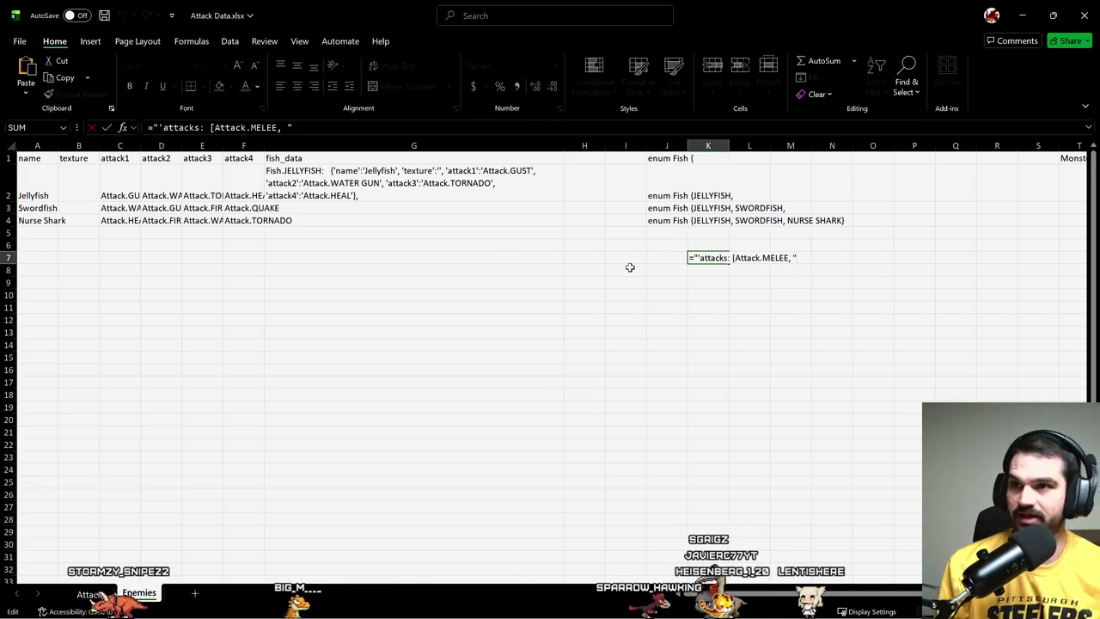
type("&\"")
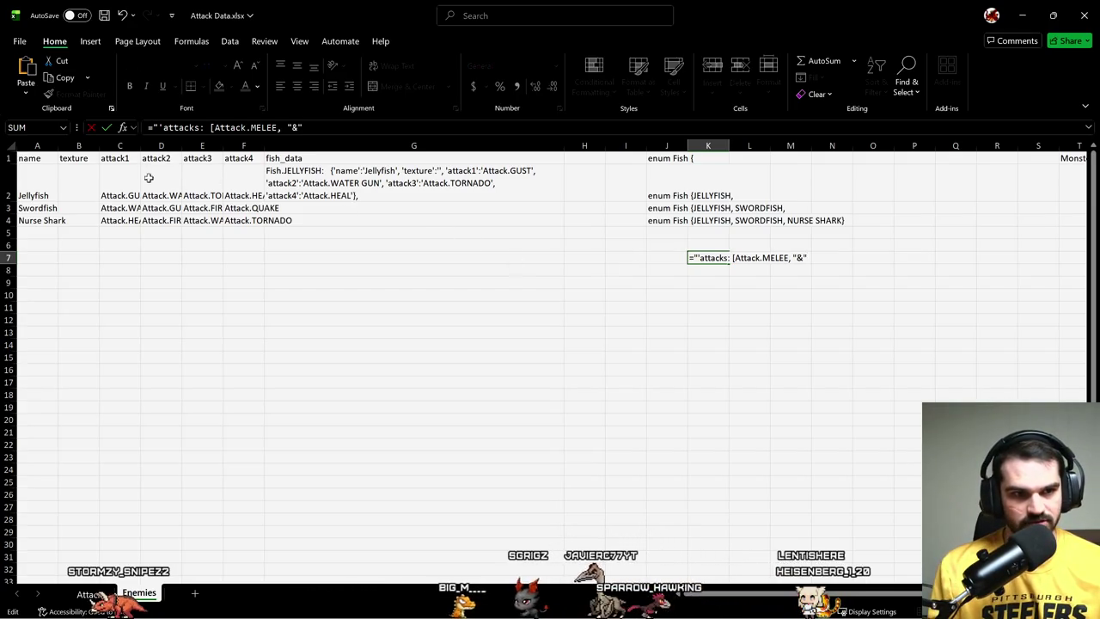
- Decline Excel's formula correction and add C2 with a comma separator to K7
key("Return")
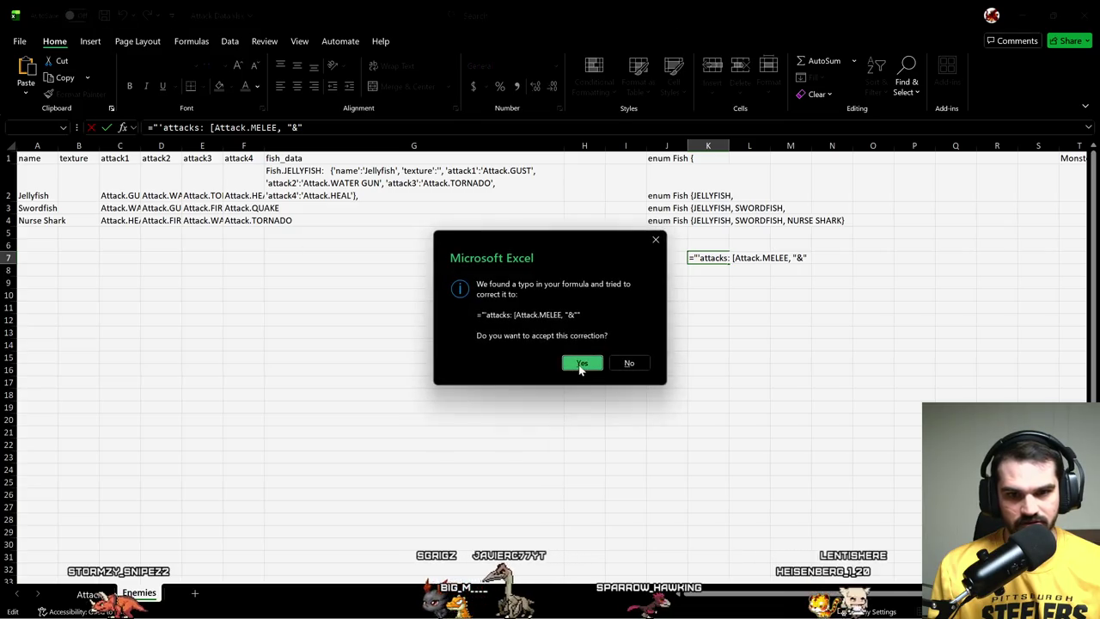
left_click(630, 366)
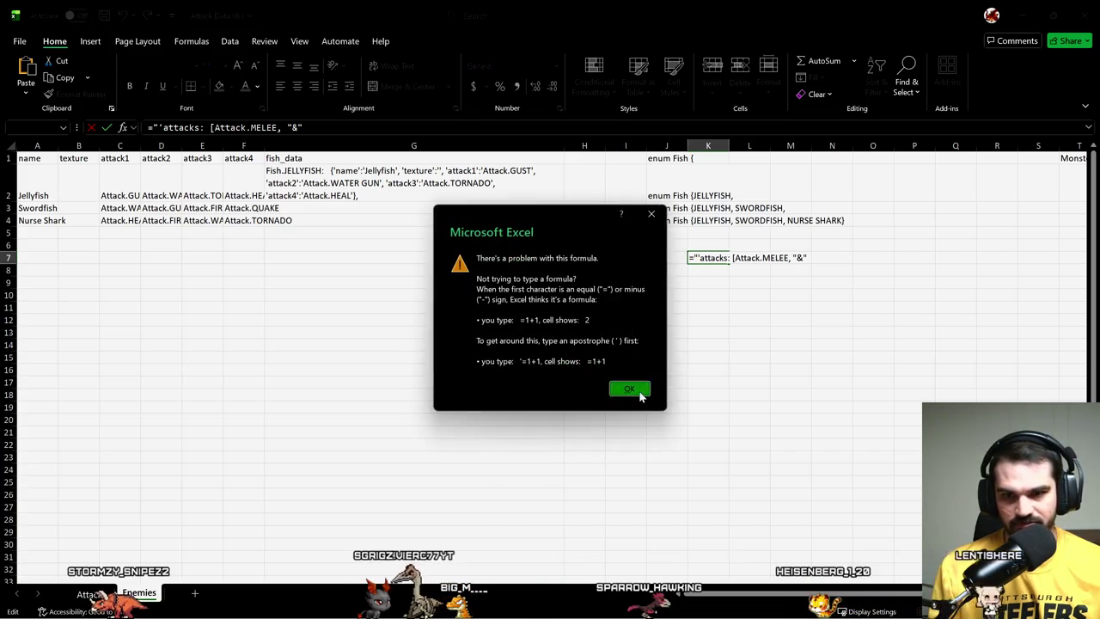
left_click(643, 388)
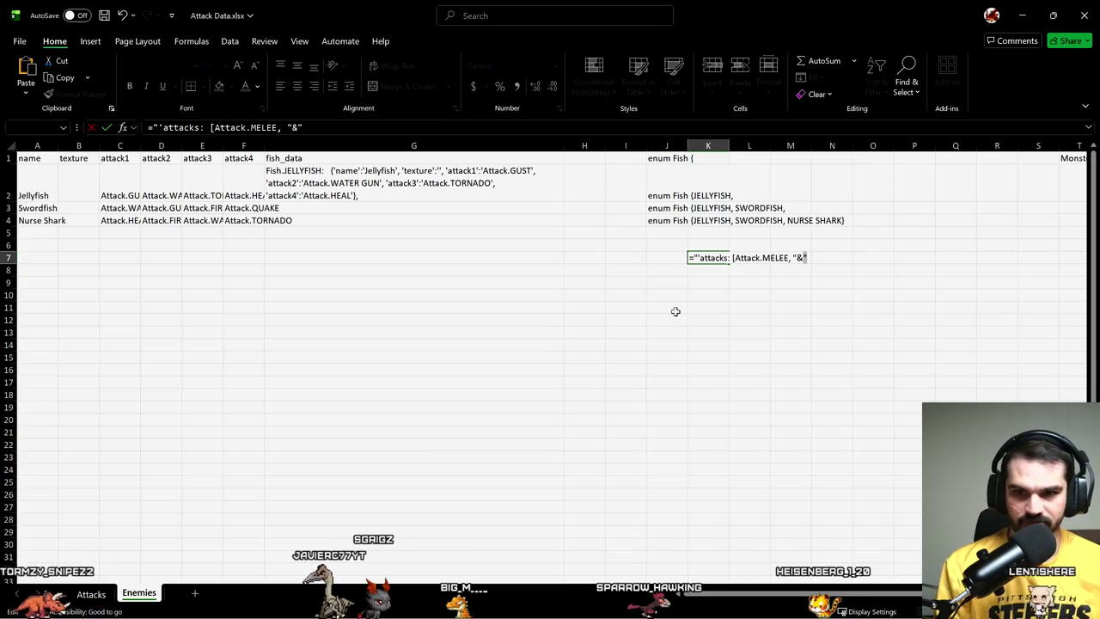
key("BackSpace")
left_click(129, 192)
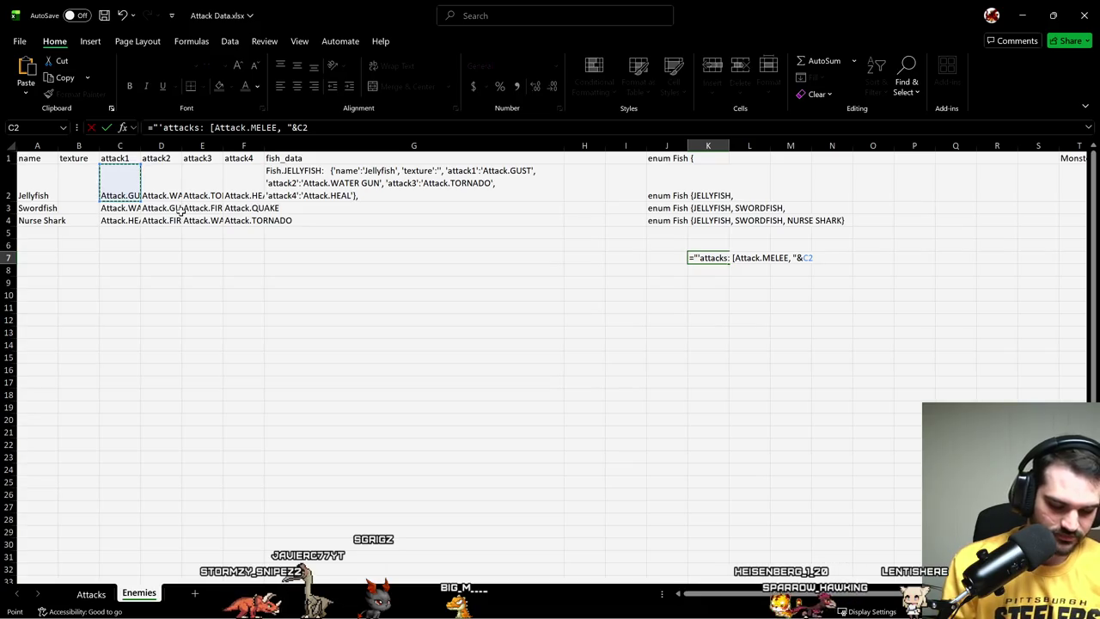
type("&\",")
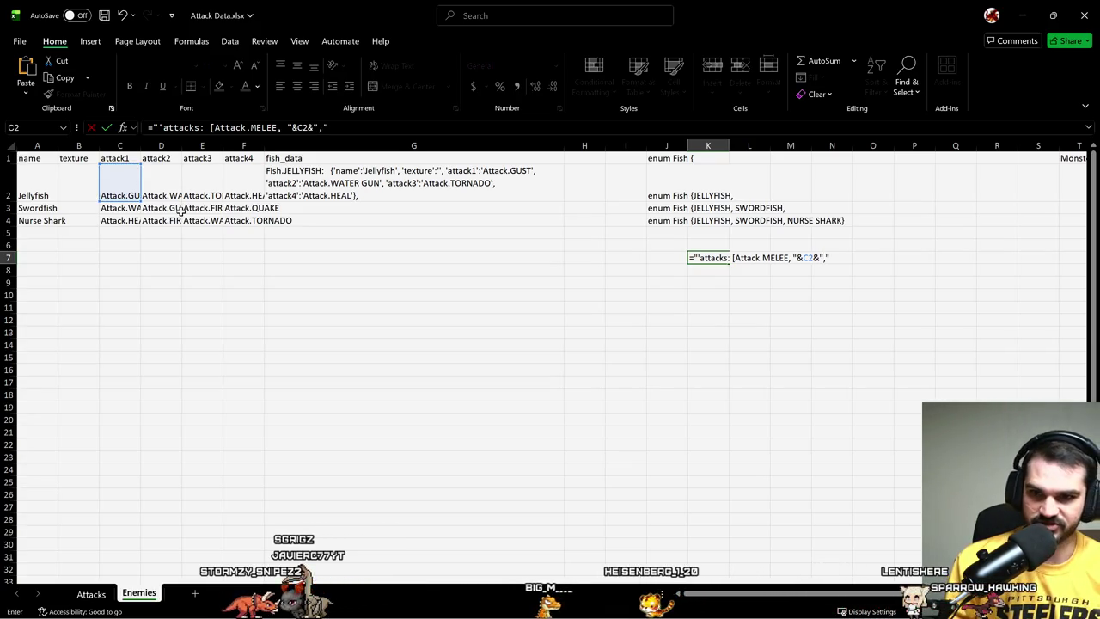
key("BackSpace")
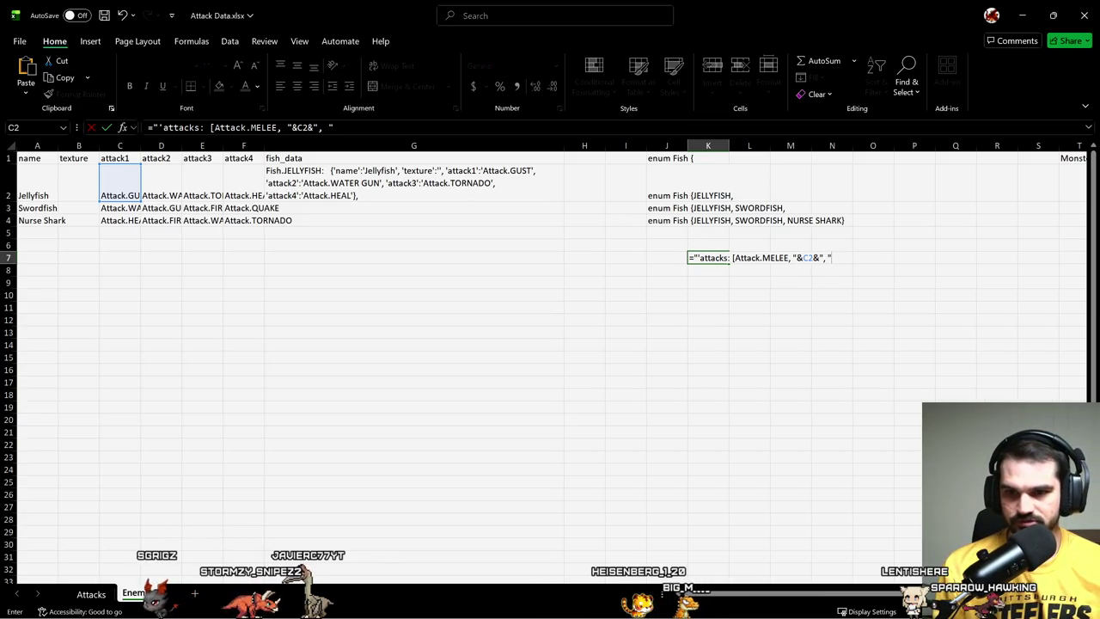
- Duplicate the C2 portion and change the copies to D2, E2 and F2
key("F2")
key("ctrl+shift+Left")
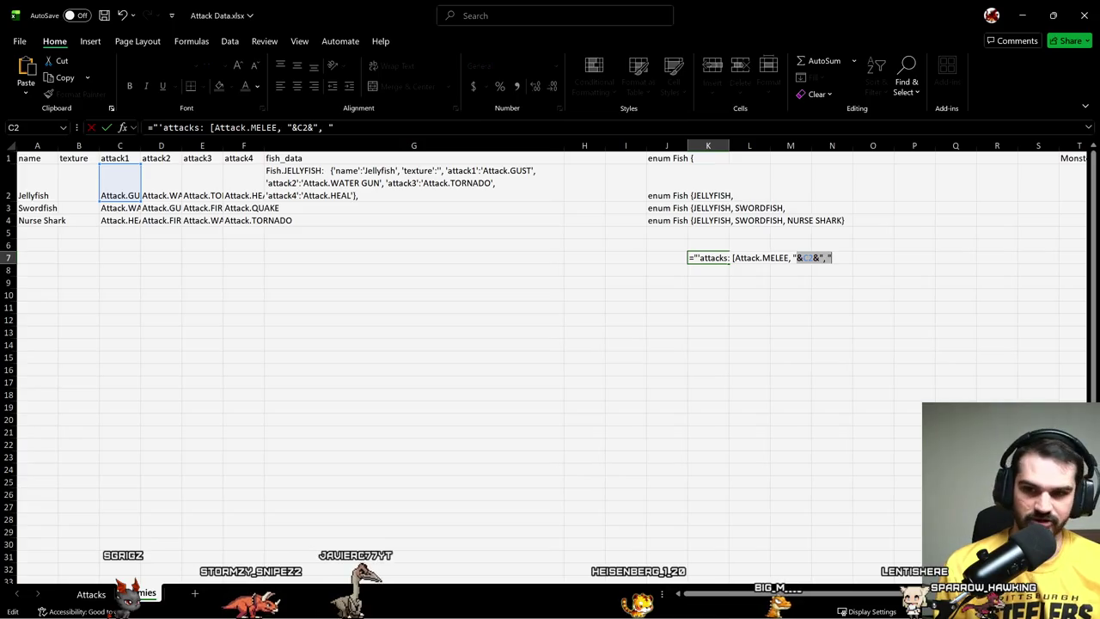
key("ctrl+c")
key("ctrl+v")
key("ctrl+v")
key("ctrl+v")
key("ctrl+v")
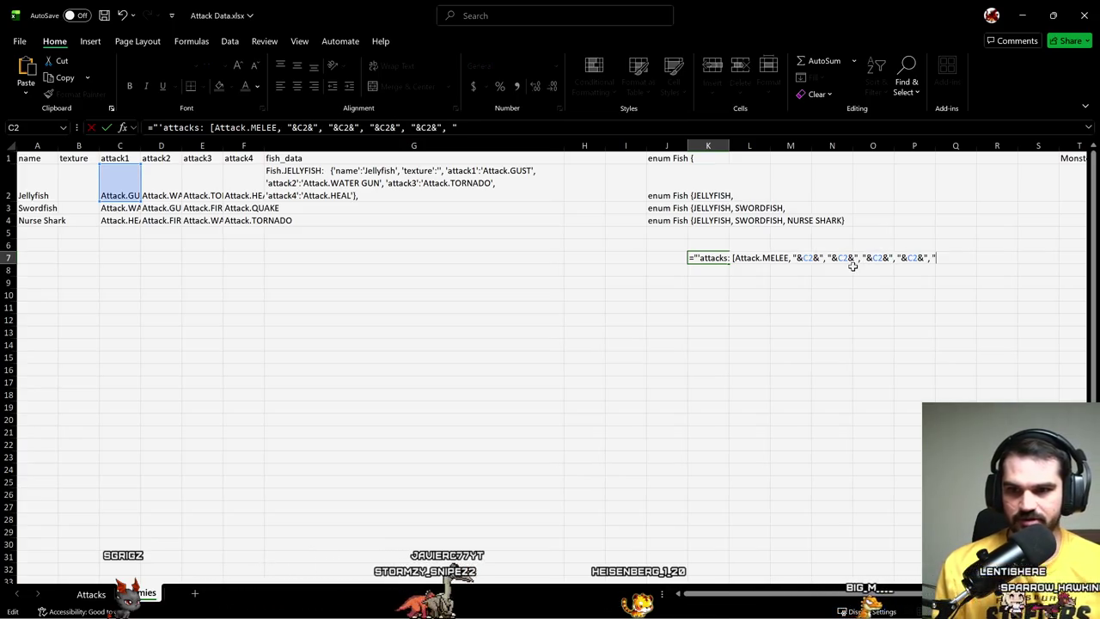
left_click(337, 127)
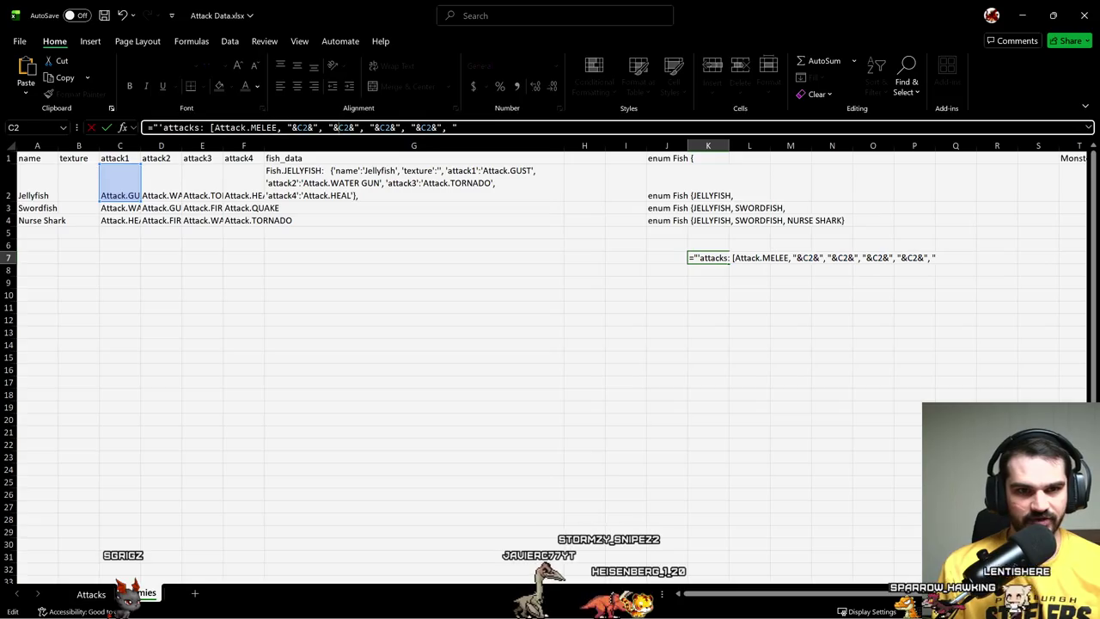
type("D")
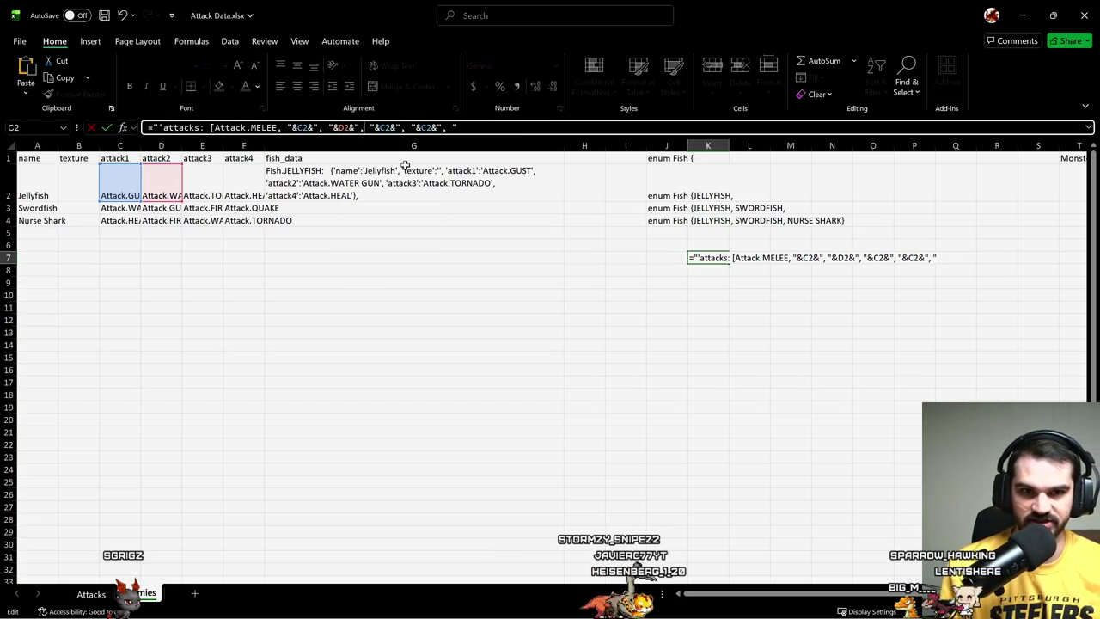
key("BackSpace")
type("E")
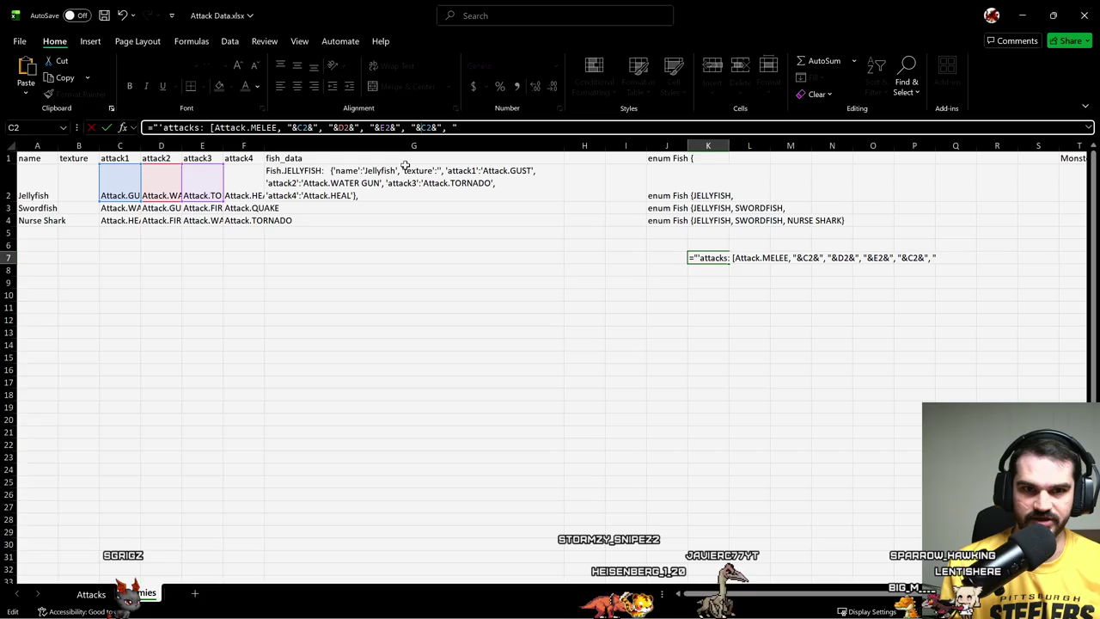
key("BackSpace")
type("F")
key("Return")
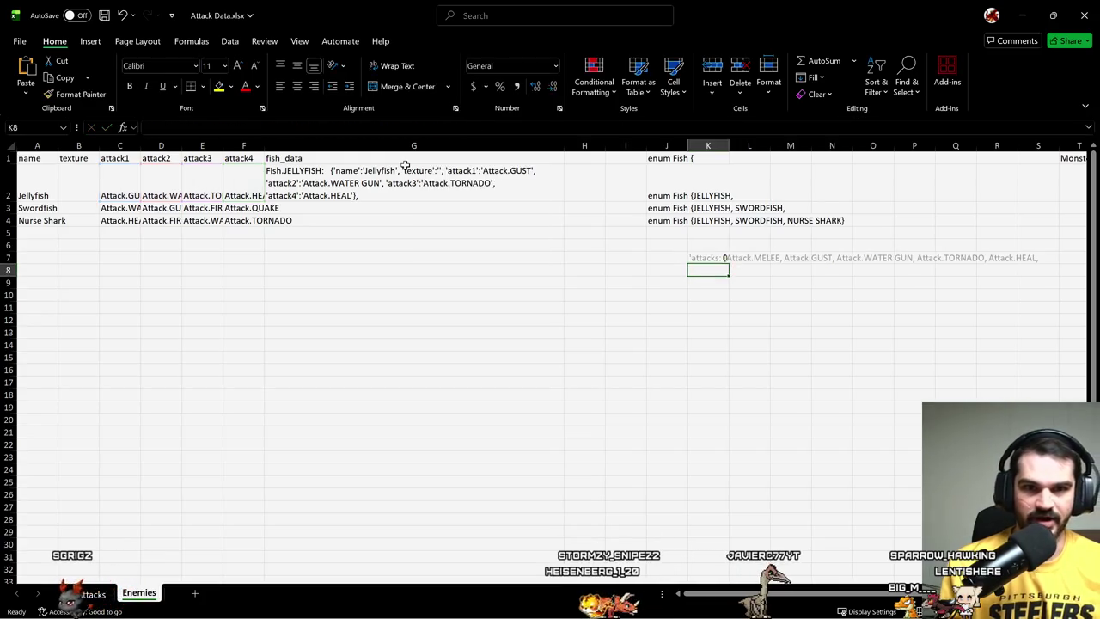
- Replace K7's trailing comma separator with a closing bracket string
key("Up")
key("F2")
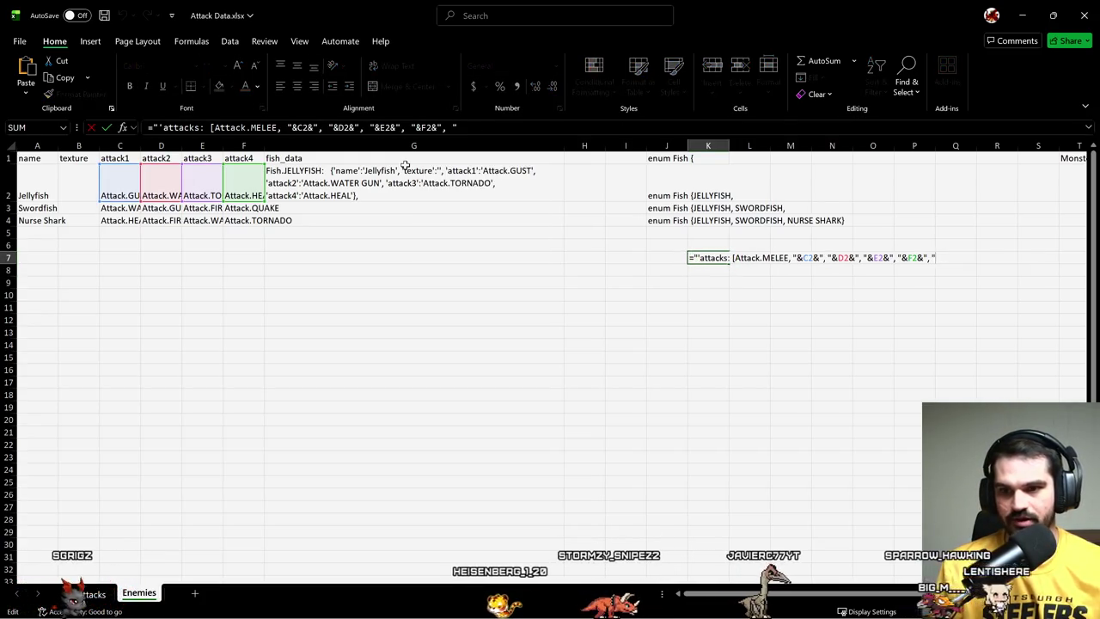
key("BackSpace")
key("BackSpace")
key("BackSpace")
type("\"")
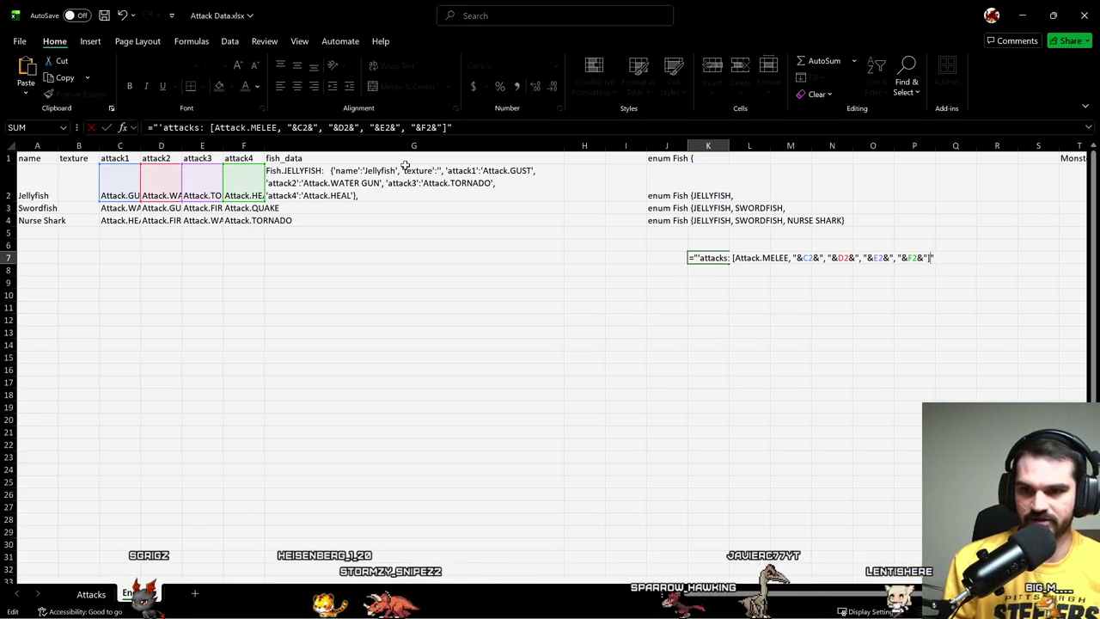
key("Return")
- Add a quote after 'attacks' in K7's formula and commit it
key("Up")
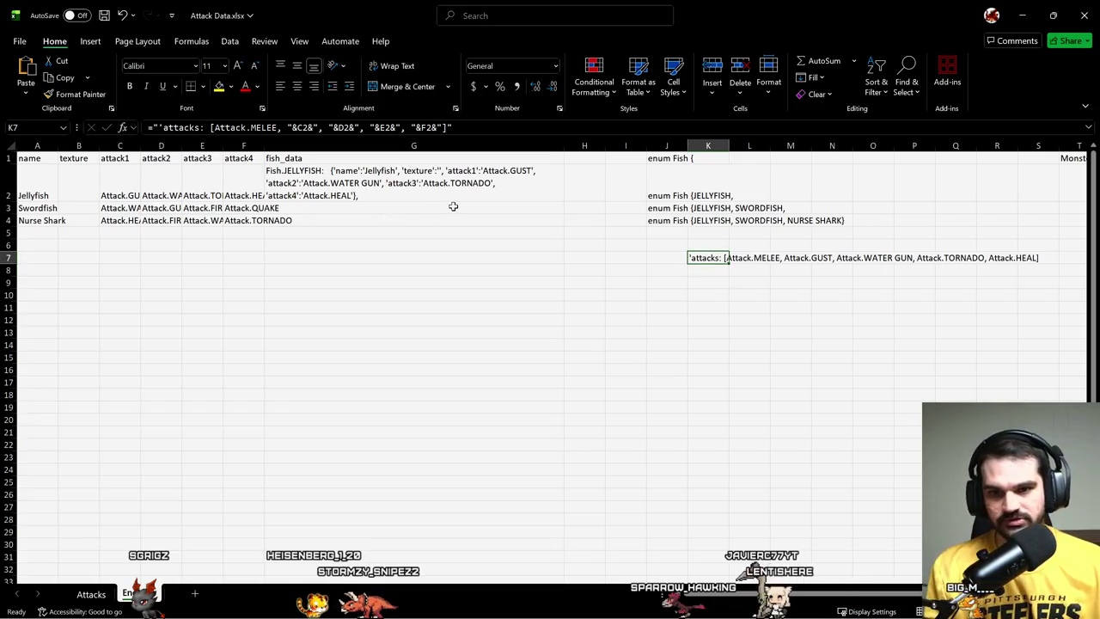
key("F2")
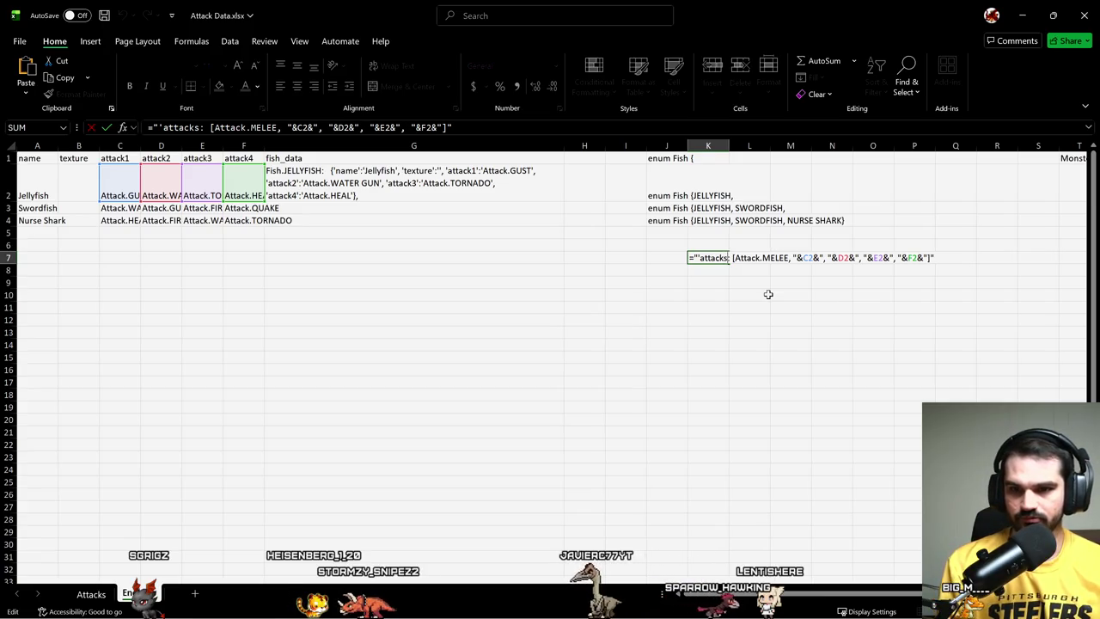
type("'")
key("Return")
key("Up")
key("F2")
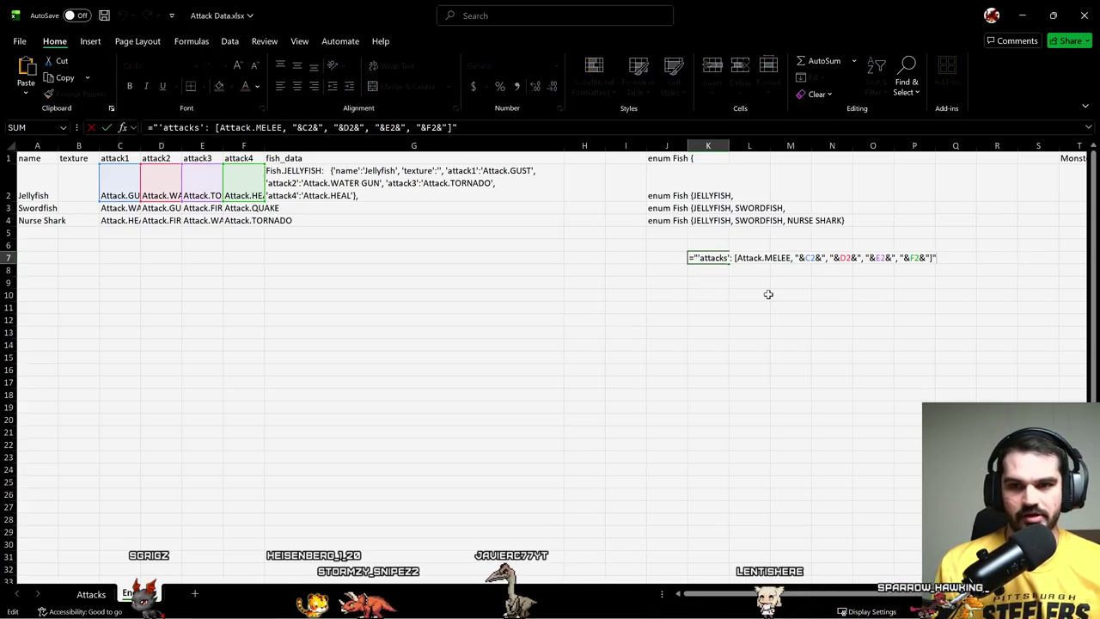
key("Return")
key("Up")
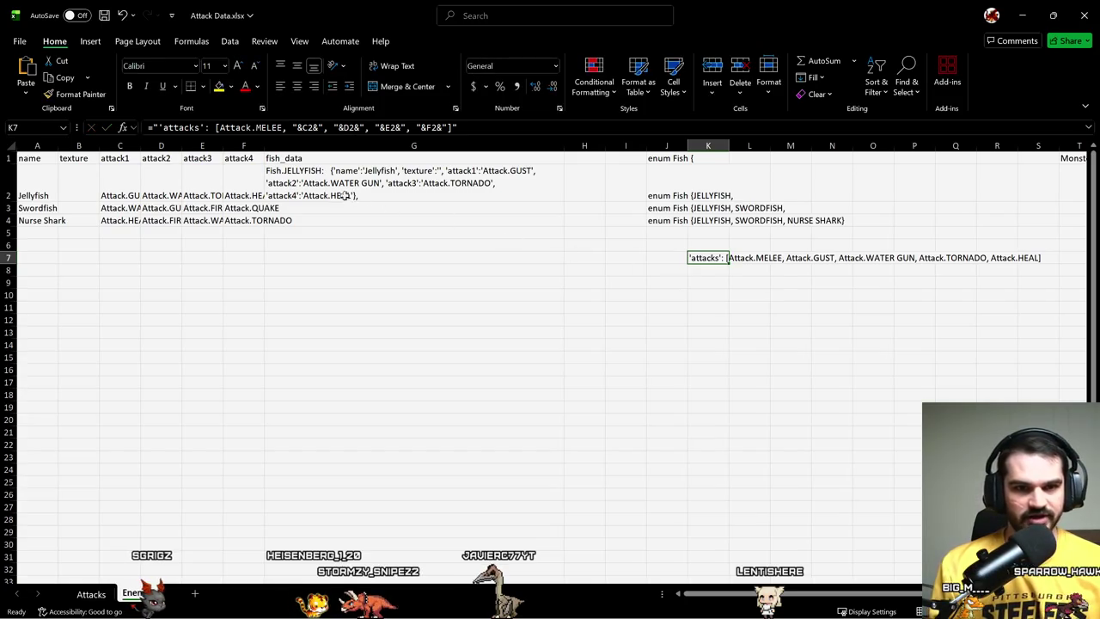
- Paste K7's attacks expression into G2's formula, replacing the old attack1–attack4 entries
left_click(353, 187)
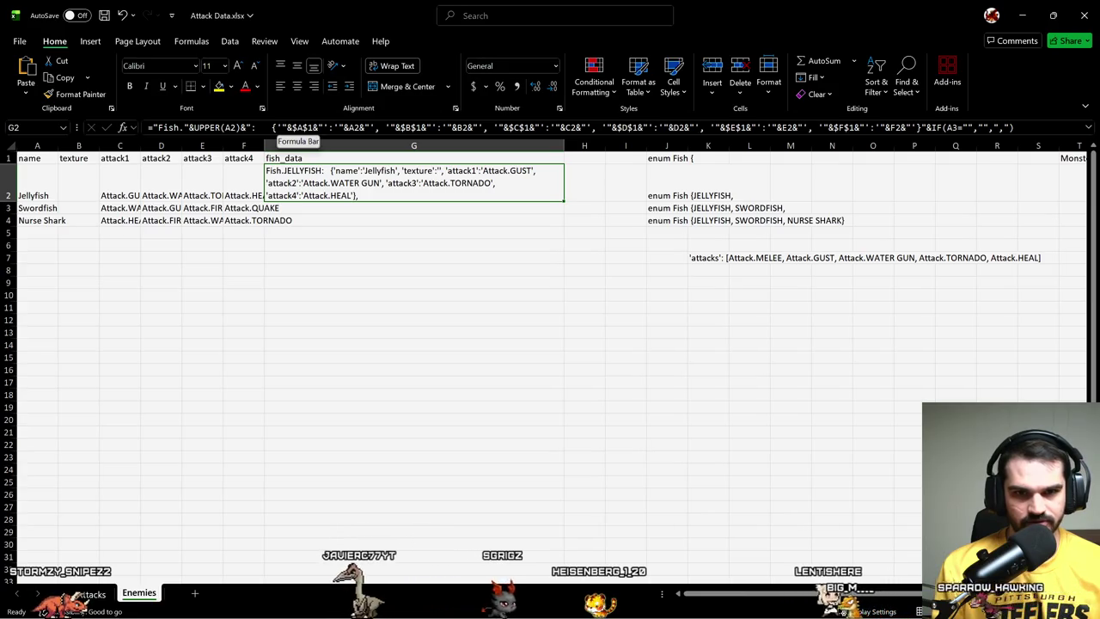
left_click(544, 130)
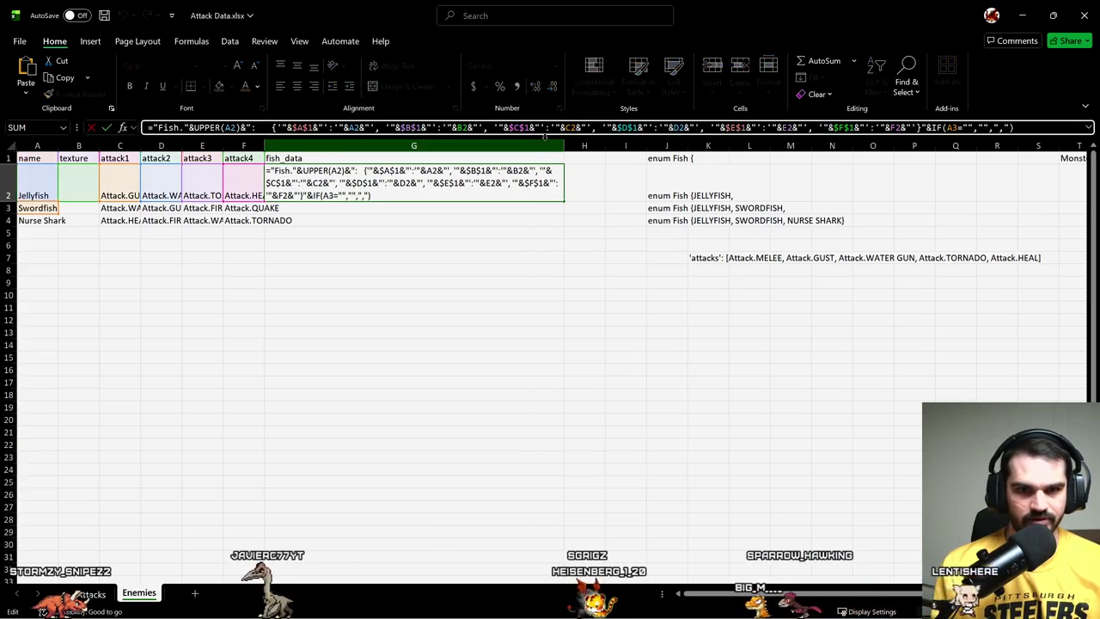
key("ctrl+v")
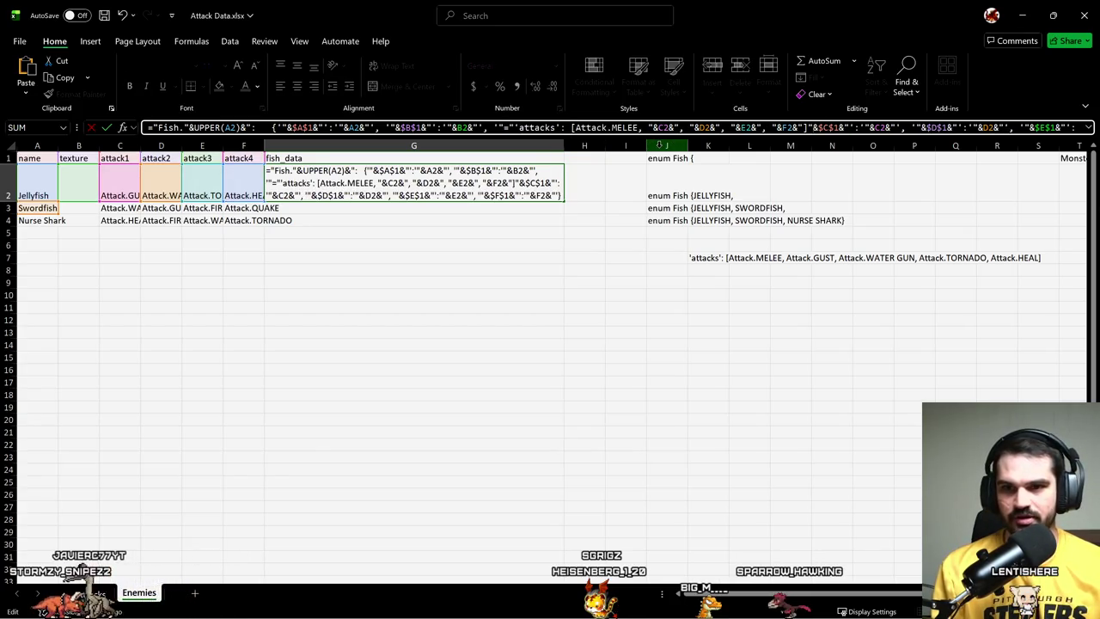
key("shift+End")
key("Delete")
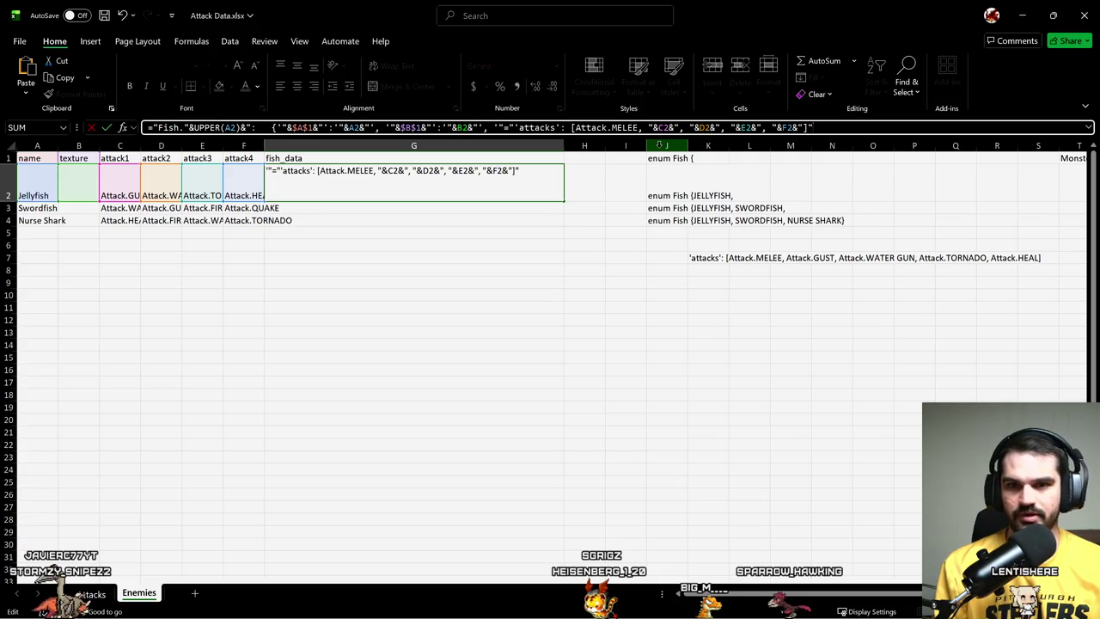
key("Return")
key("Up")
key("F2")
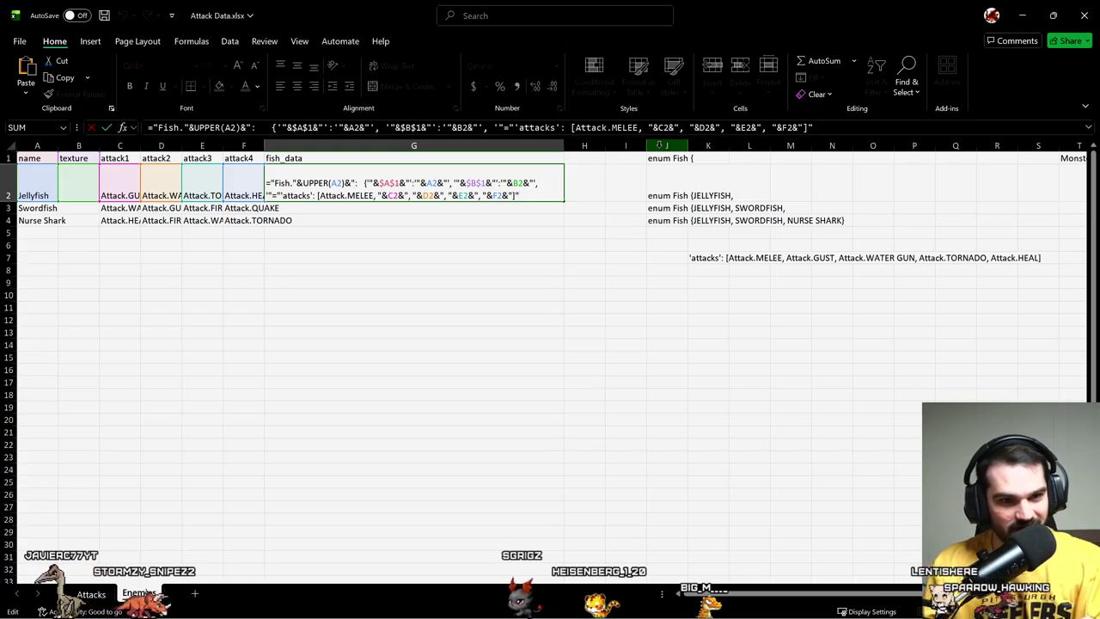
key("Return")
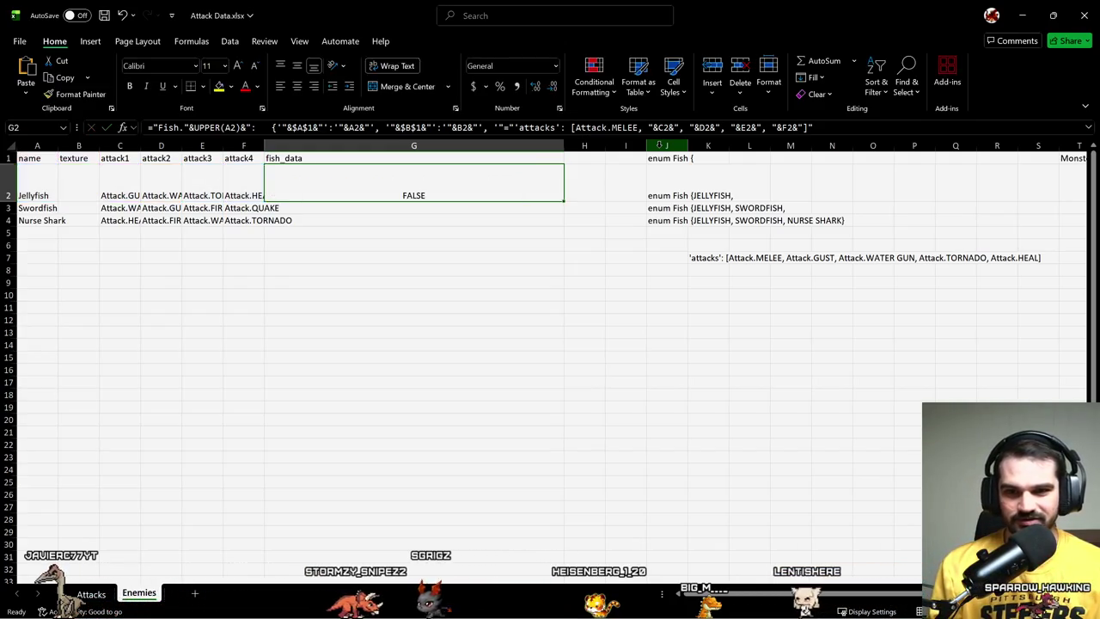
- Review K7's attacks formula text without changing it
key("Right")
key("Right")
key("Right")
key("Right")
key("Down")
key("Down")
key("Down")
key("Down")
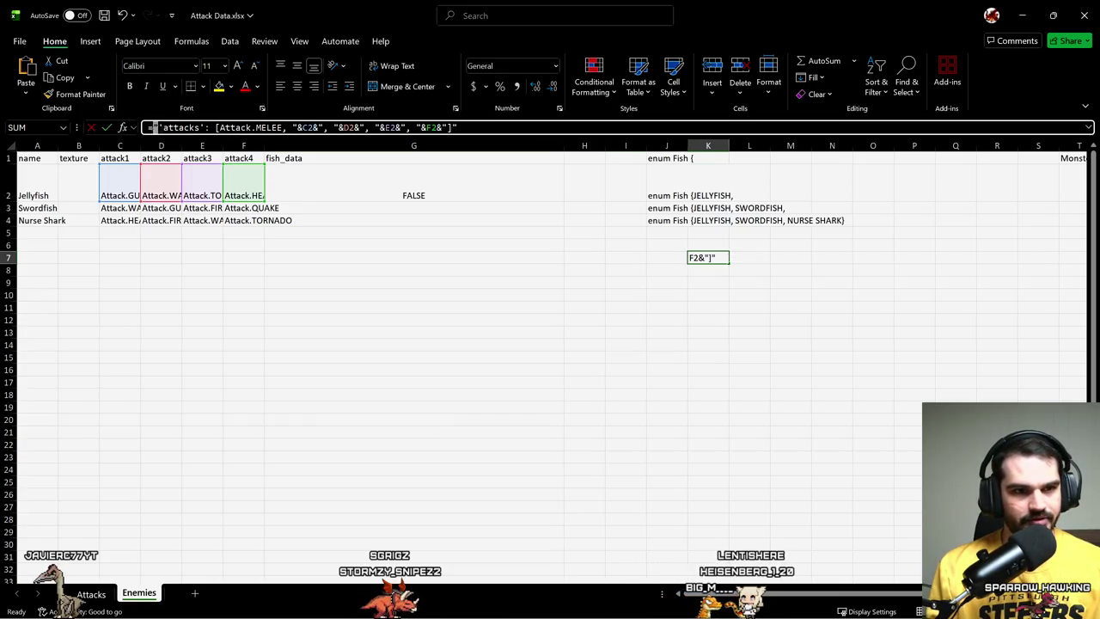
left_click_drag(148, 127, 457, 127)
key("ctrl+Return")
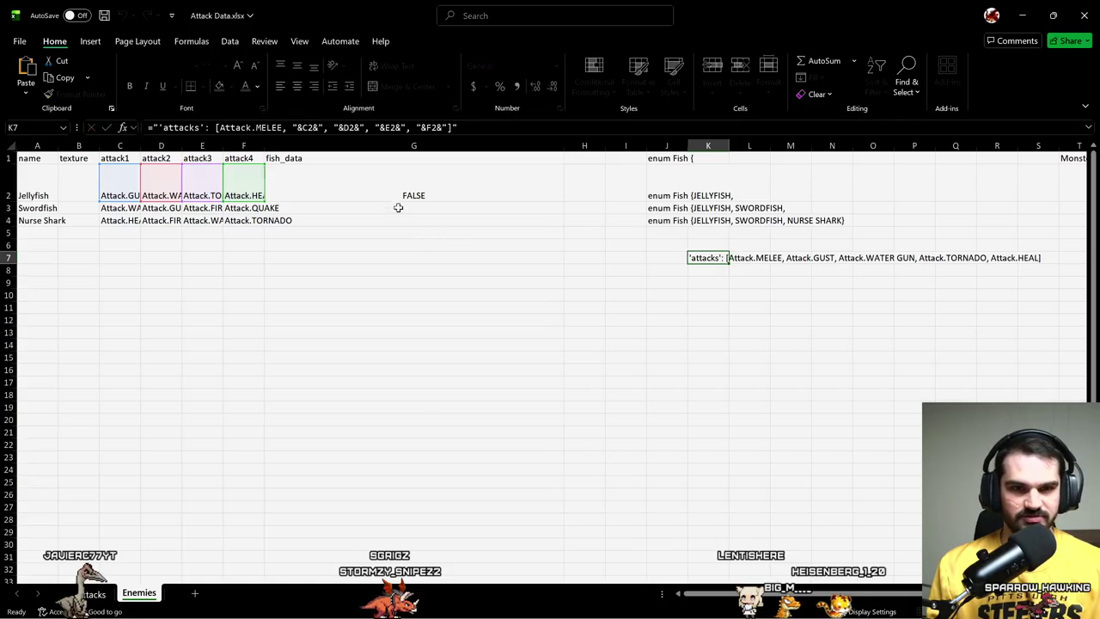
- Fix the leftover equals sign and quotes before 'attacks' in G2 and commit
left_click(392, 187)
left_click(534, 129)
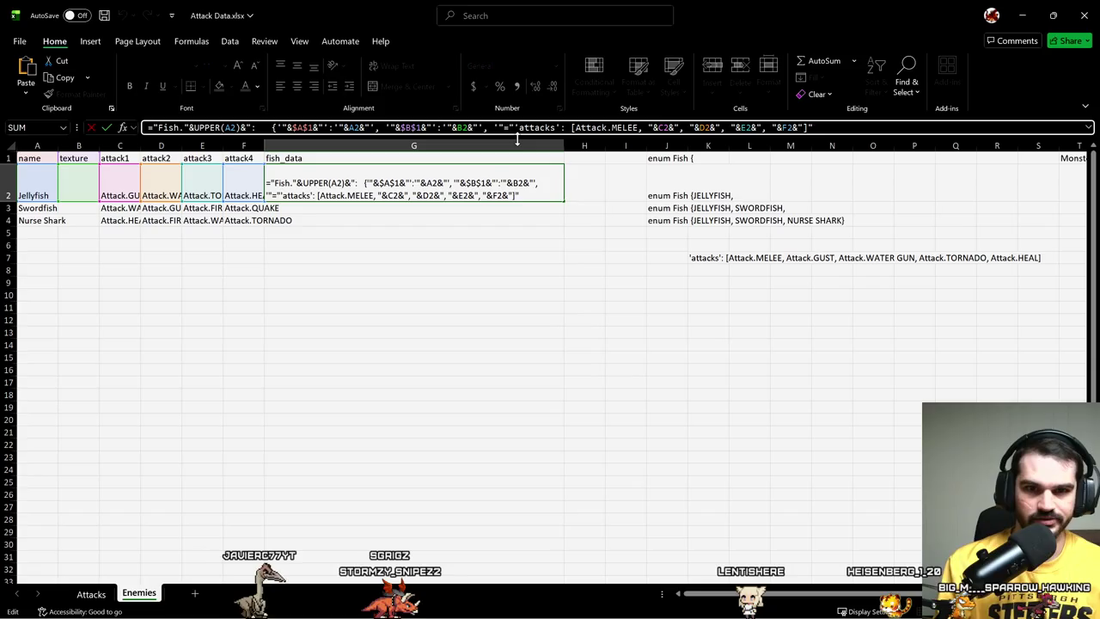
key("BackSpace")
key("BackSpace")
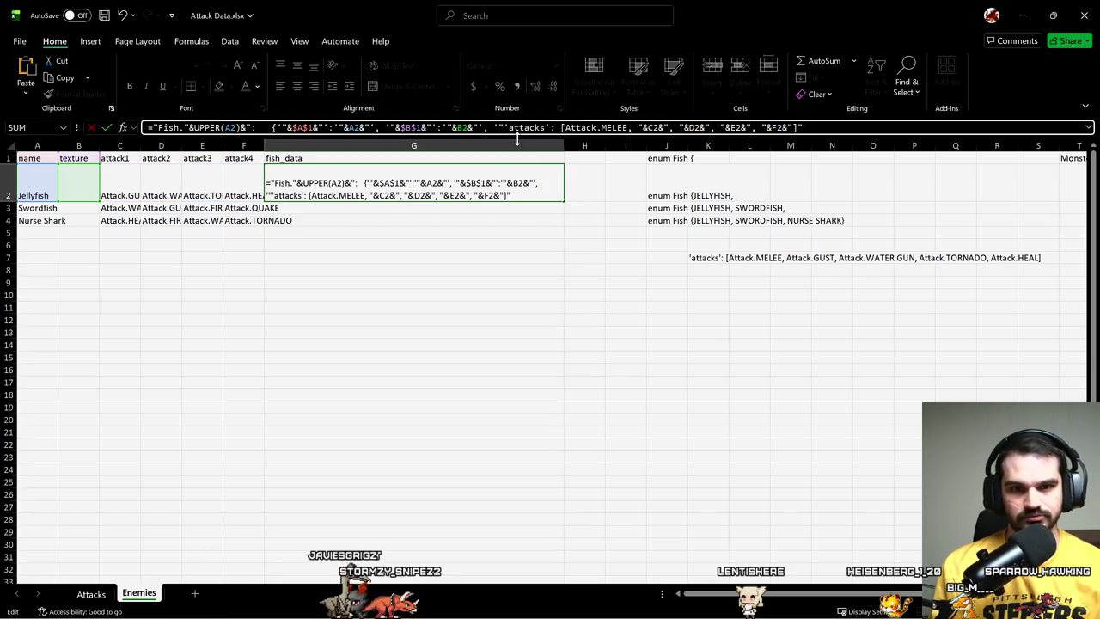
key("Return")
key("Return")
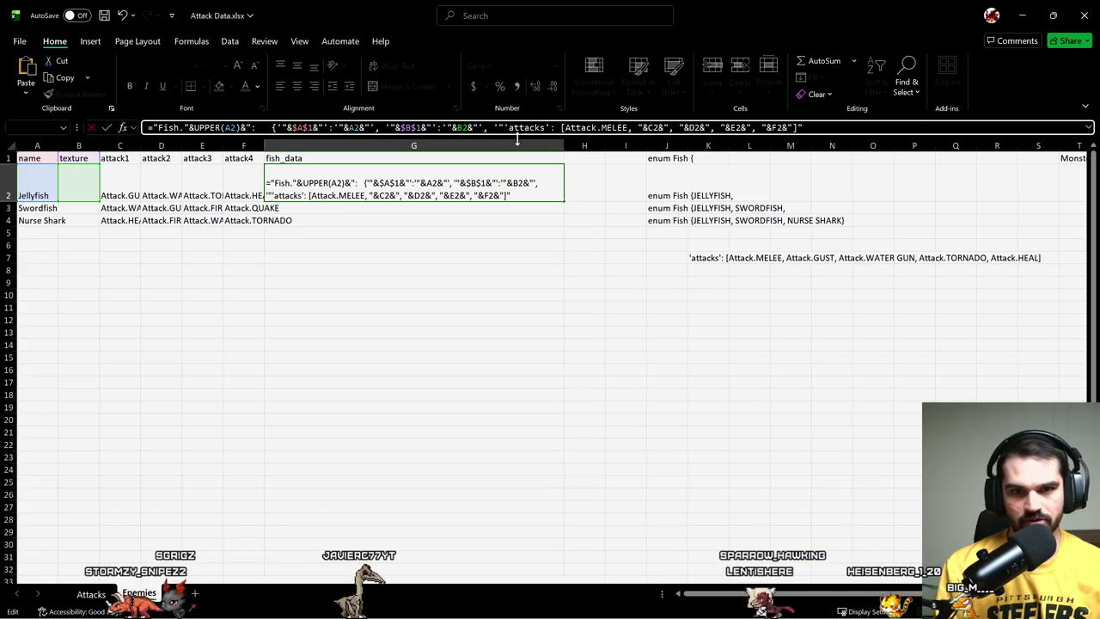
key("BackSpace")
type("'")
key("Return")
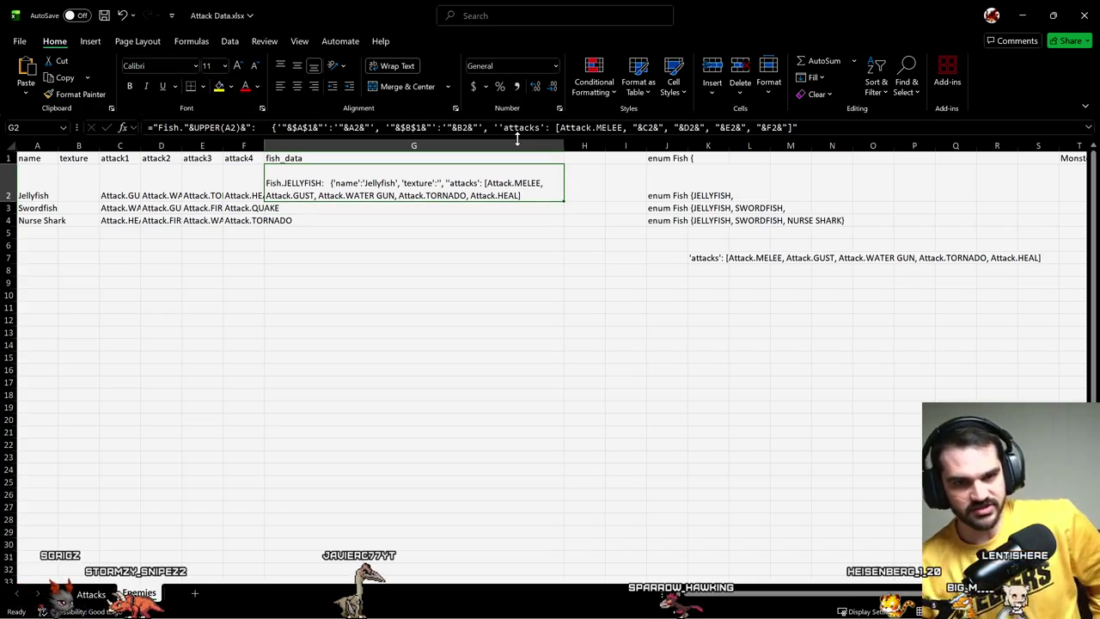
key("F2")
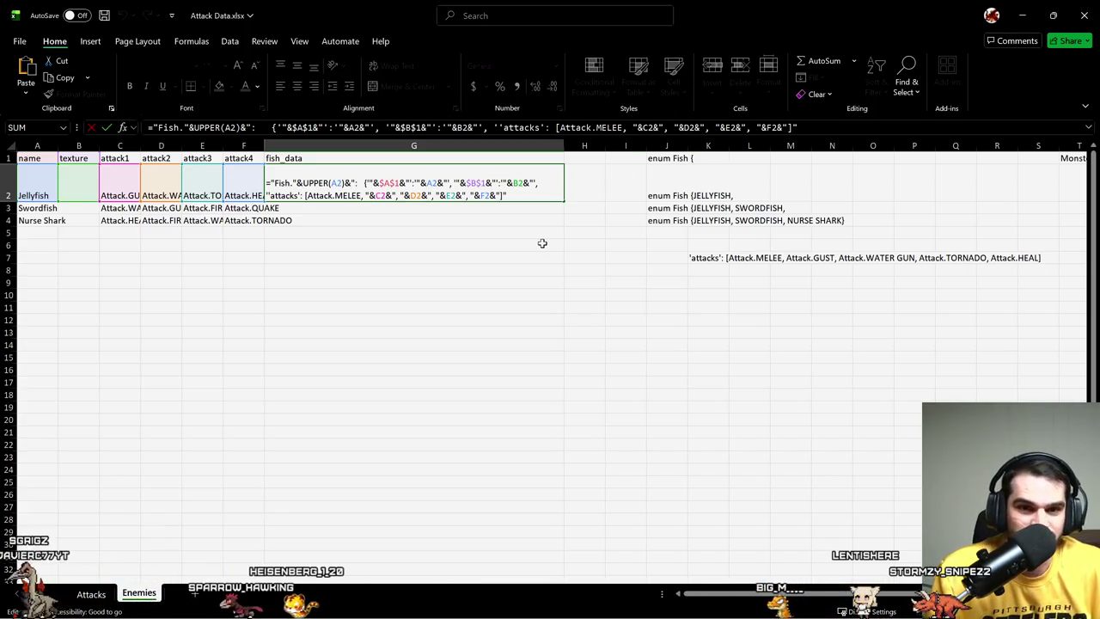
- Inspect G2's Fish.JELLYFISH formula ending with the attacks list, then go to the Attacks sheet
key("ctrl+Return")
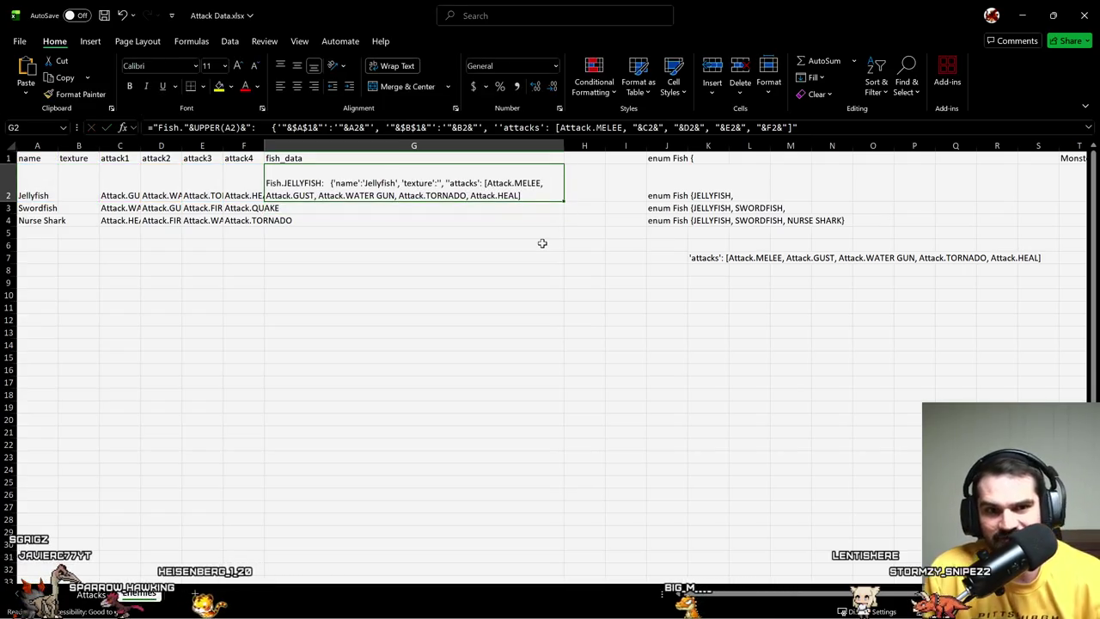
key("F2")
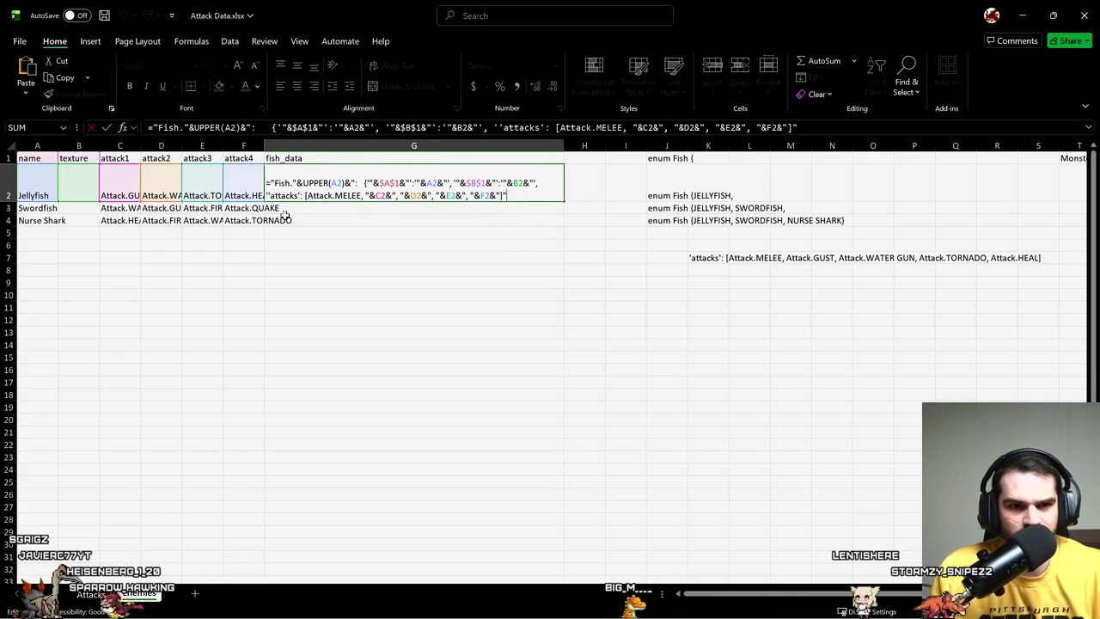
key("ctrl+Return")
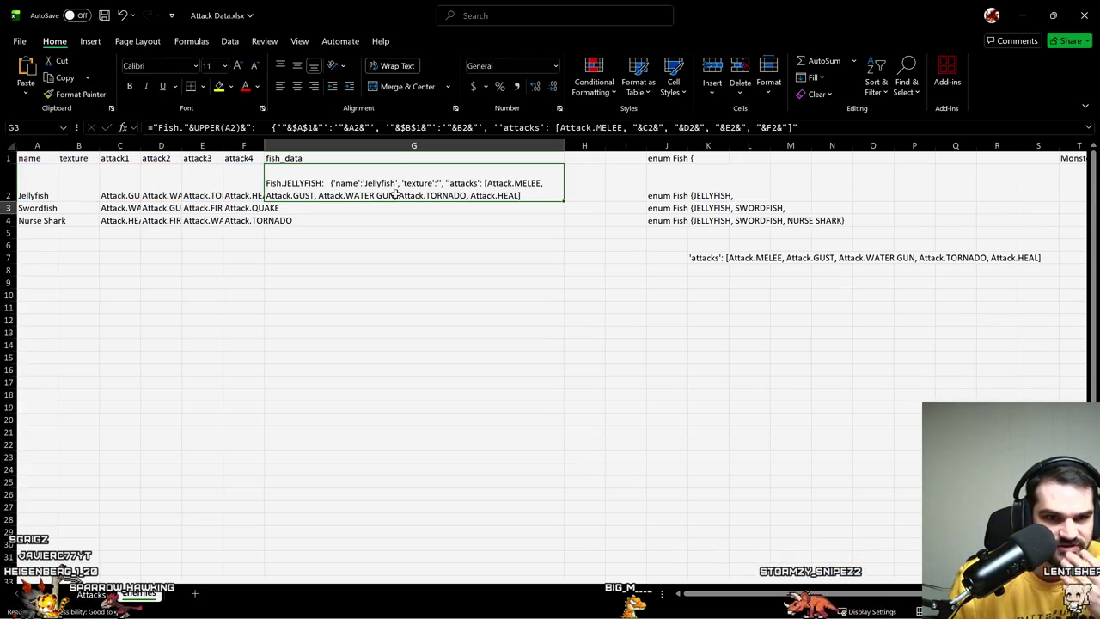
key("F2")
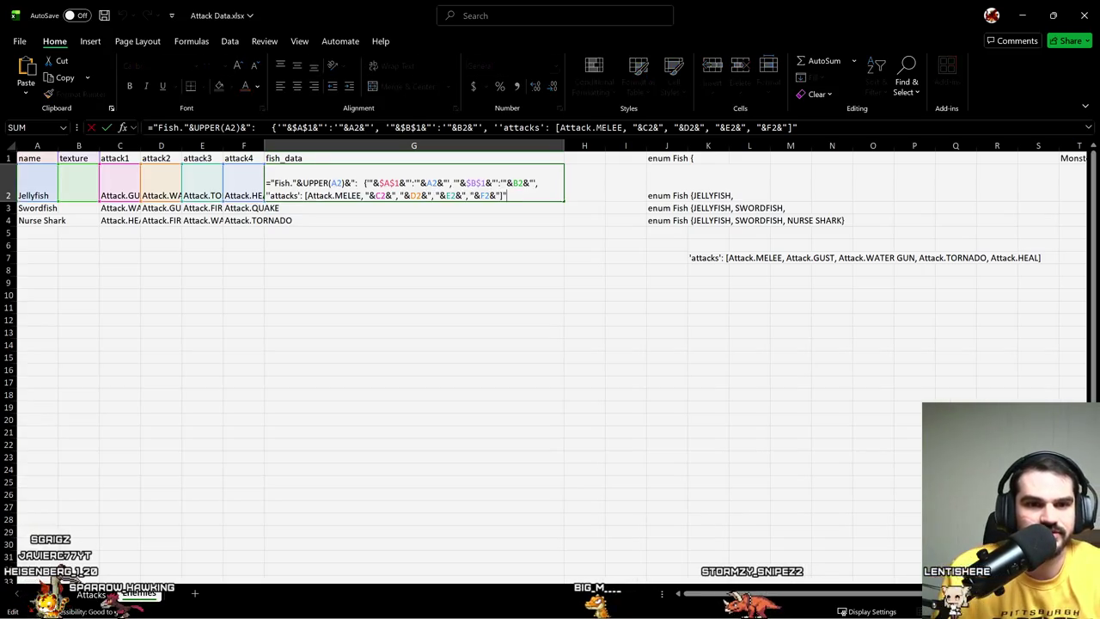
key("Escape")
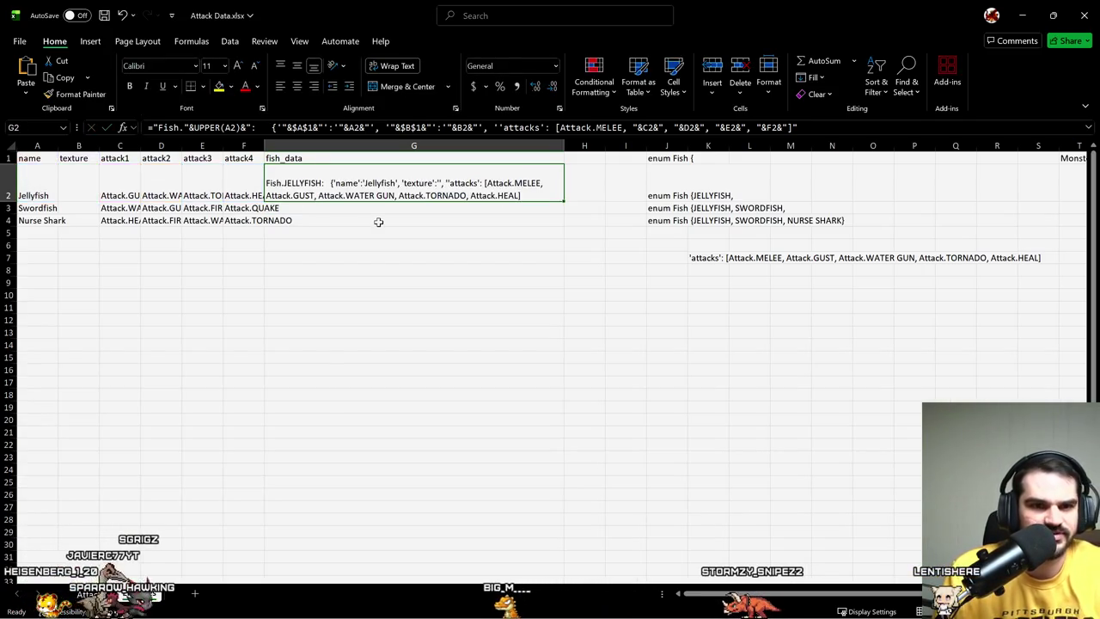
key("ctrl+Page_Up")
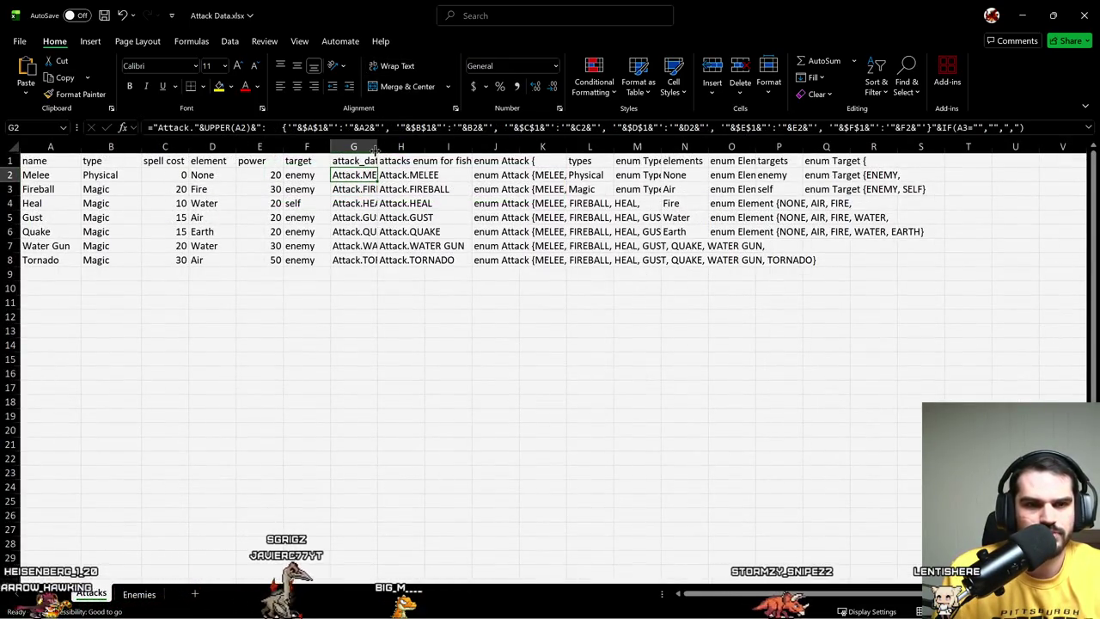
- Widen column G and add a space after each colon in the Attacks G2 formula
left_click_drag(377, 151, 607, 152)
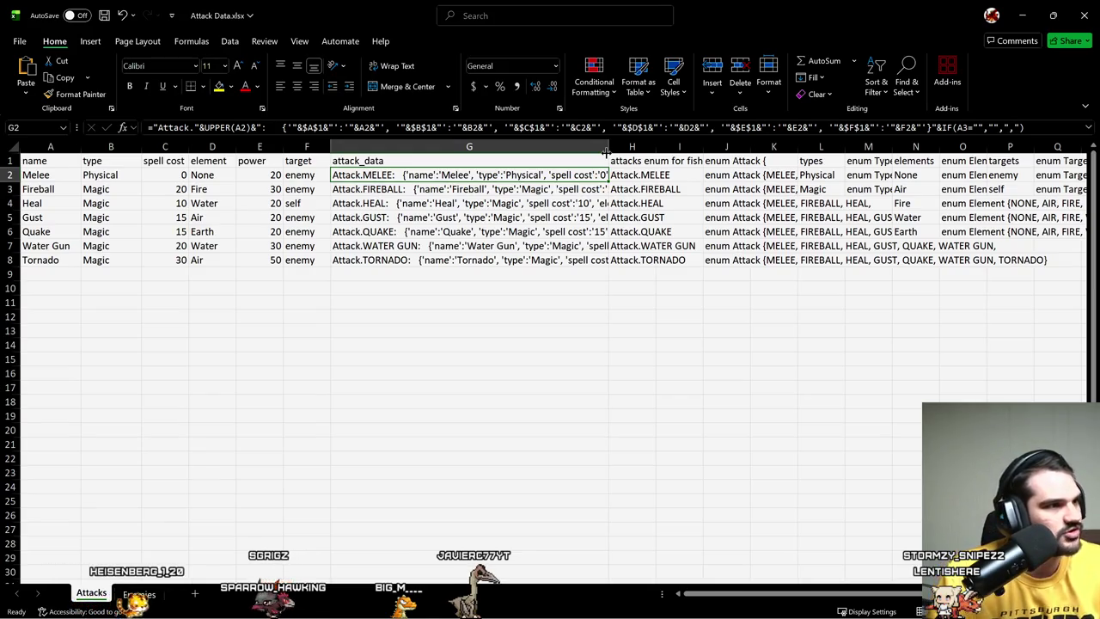
left_click(349, 135)
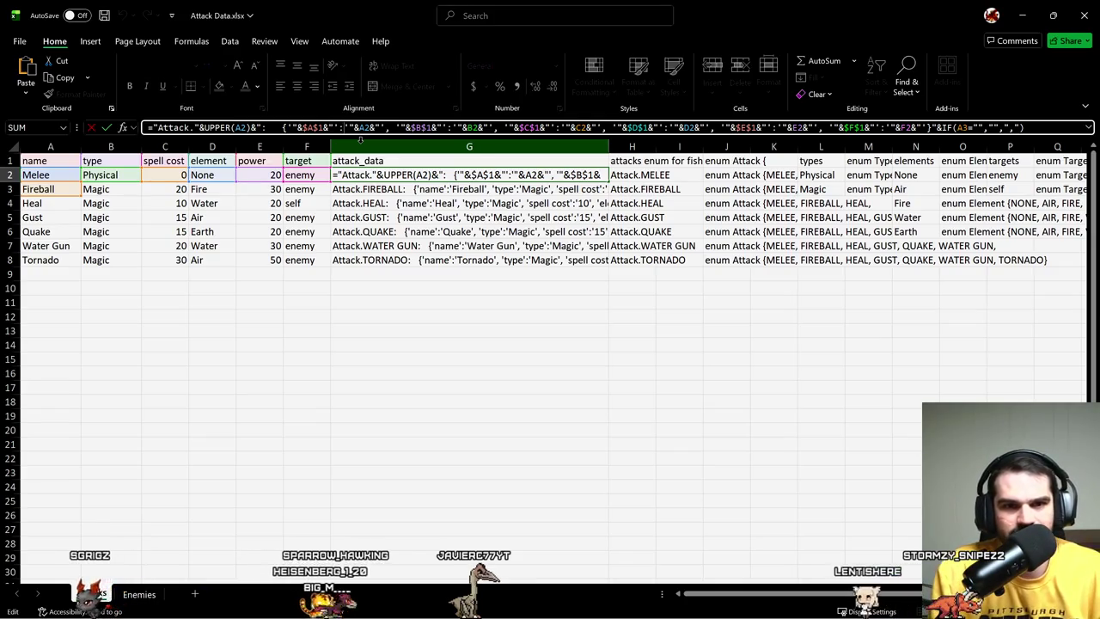
key("ctrl+Right")
key("ctrl+Right")
key("ctrl+Right")
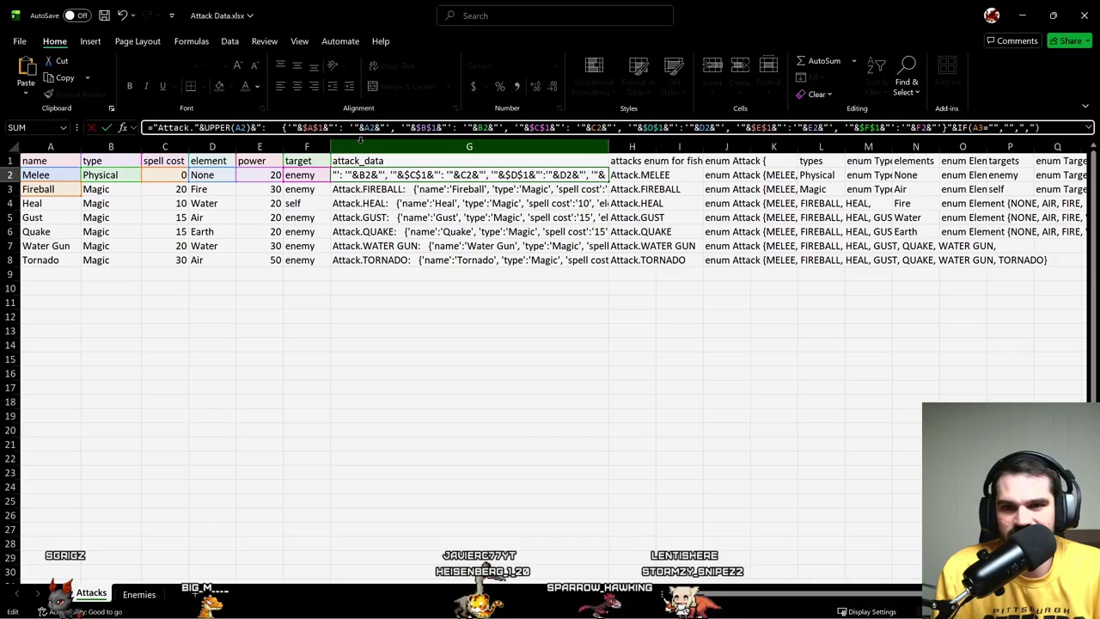
key("End")
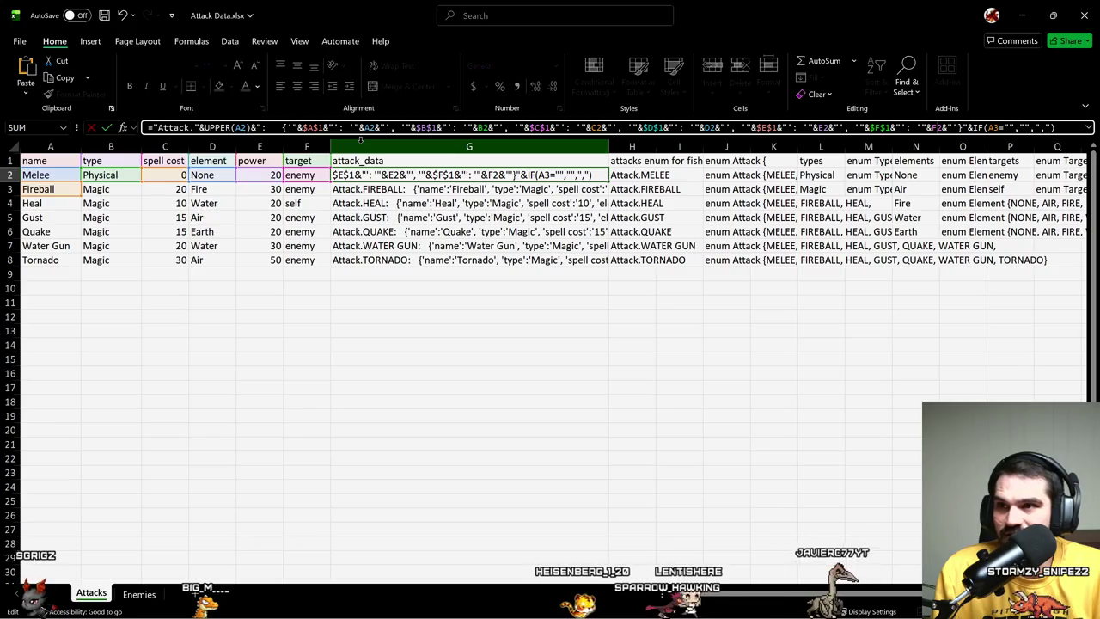
key("End")
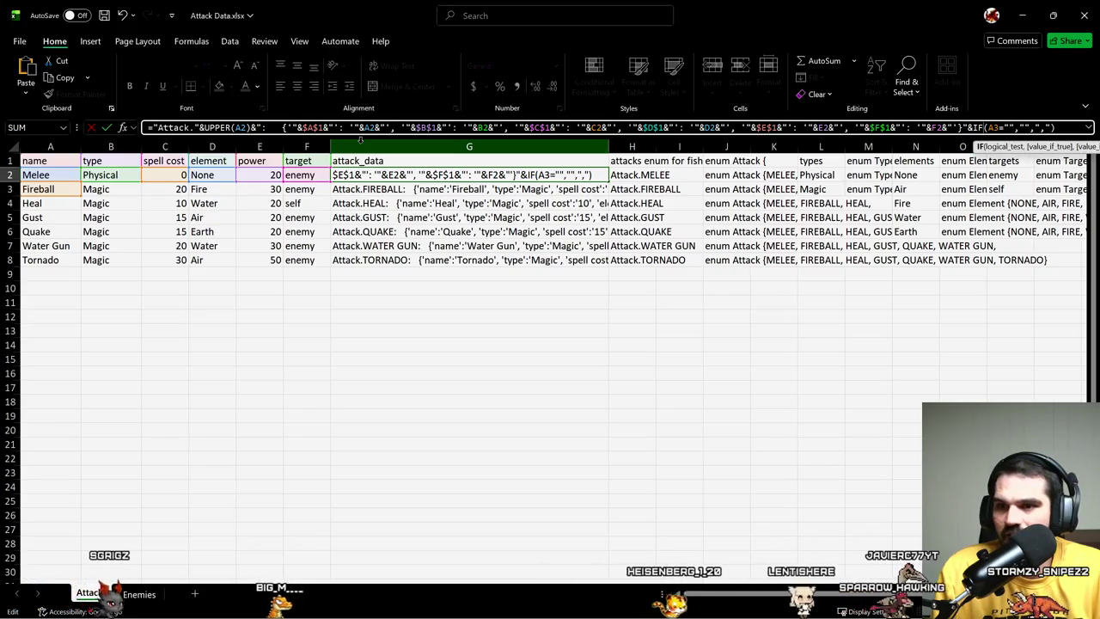
key("Return")
key("Up")
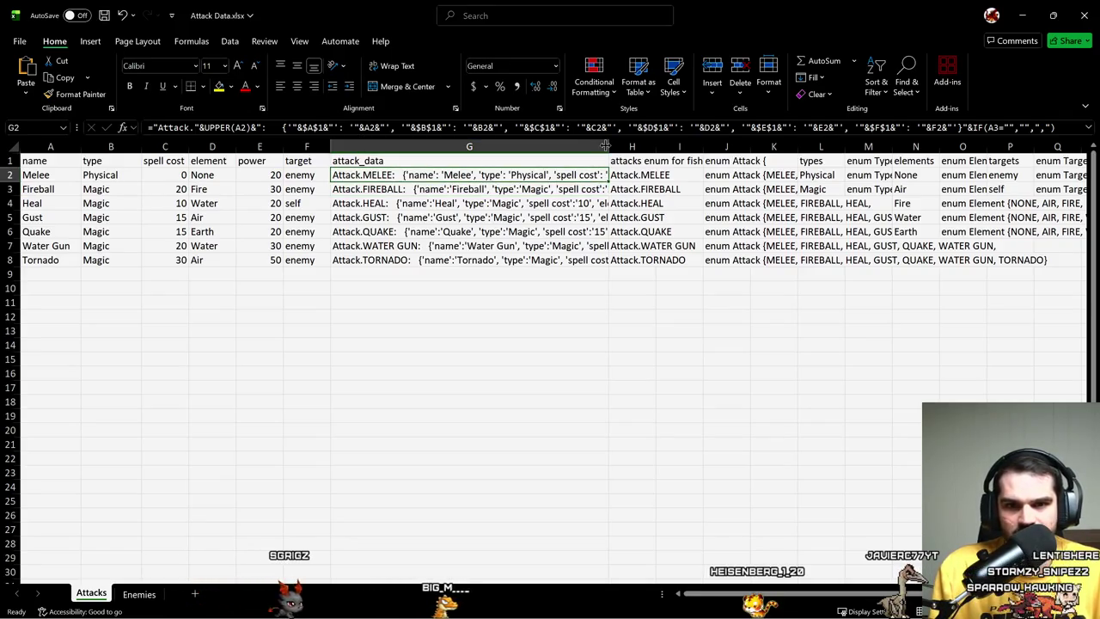
- Narrow the attack_data column, check G2:G8 are updated, and return to Enemies
left_click_drag(608, 148, 813, 161)
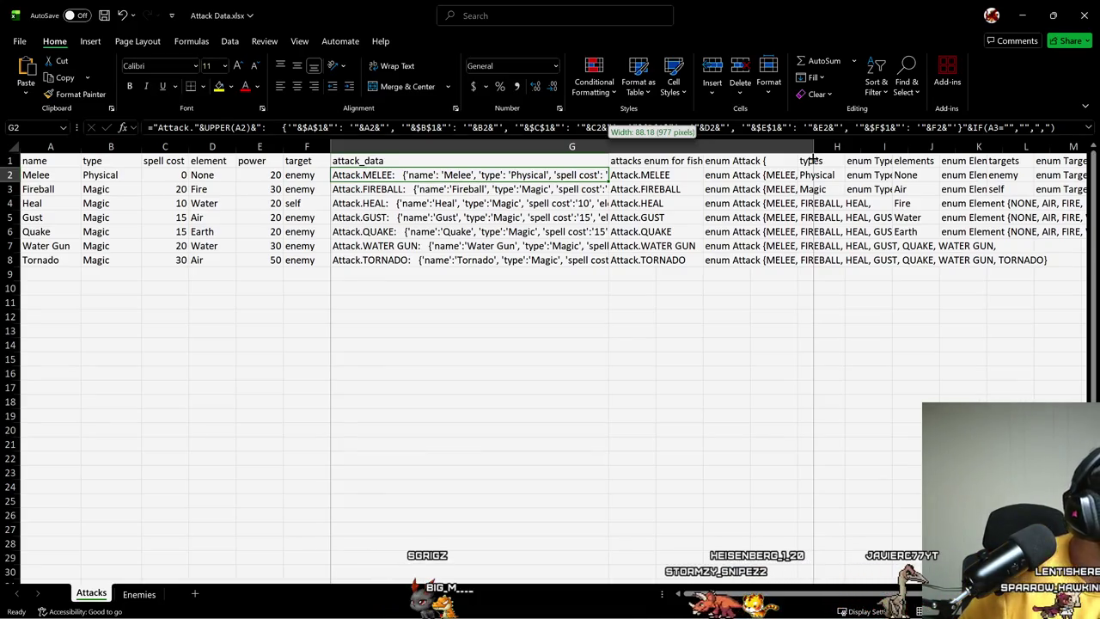
left_click_drag(813, 161, 813, 160)
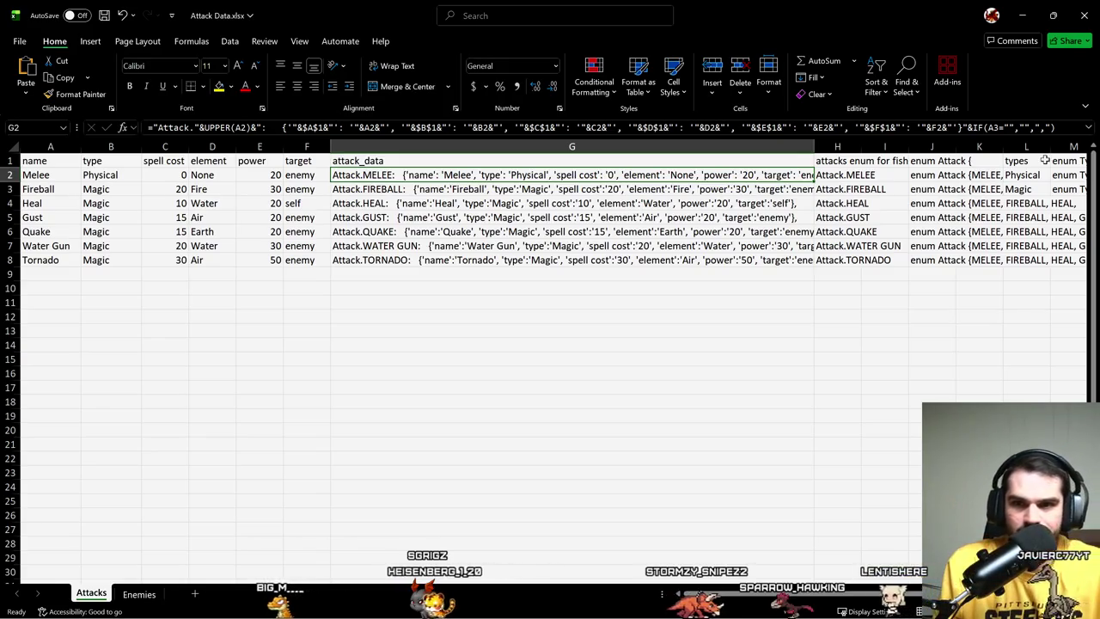
left_click_drag(813, 147, 378, 176)
key("ctrl+shift+Down")
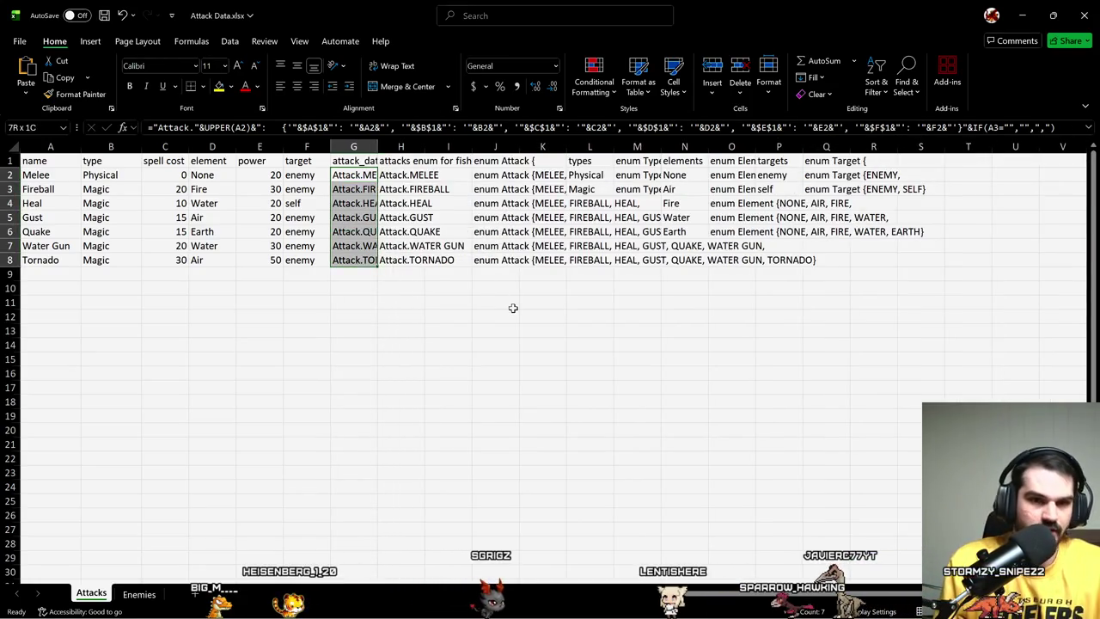
key("Down")
key("Down")
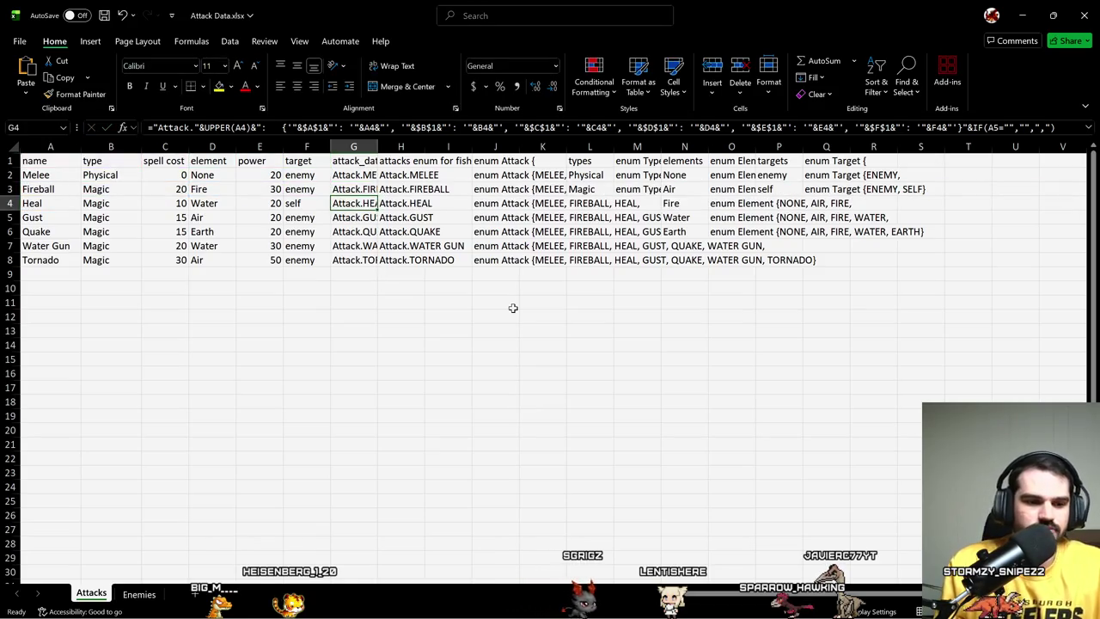
key("ctrl+Page_Down")
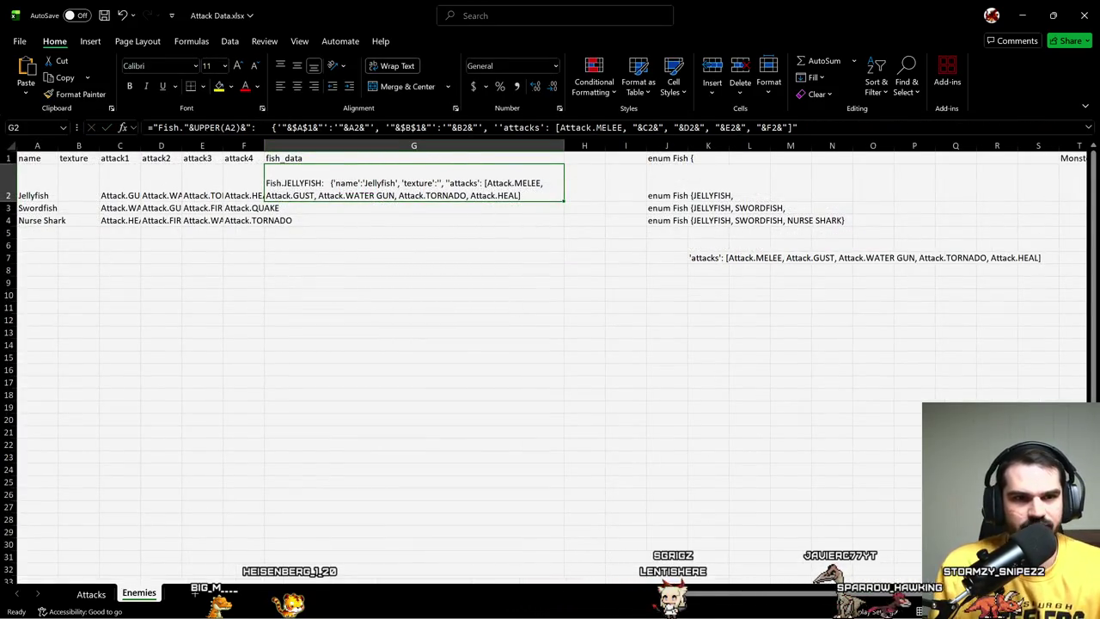
- Add spaces after colons in G2's fish_data formula, save the workbook, and select G2:G4
left_click(203, 128)
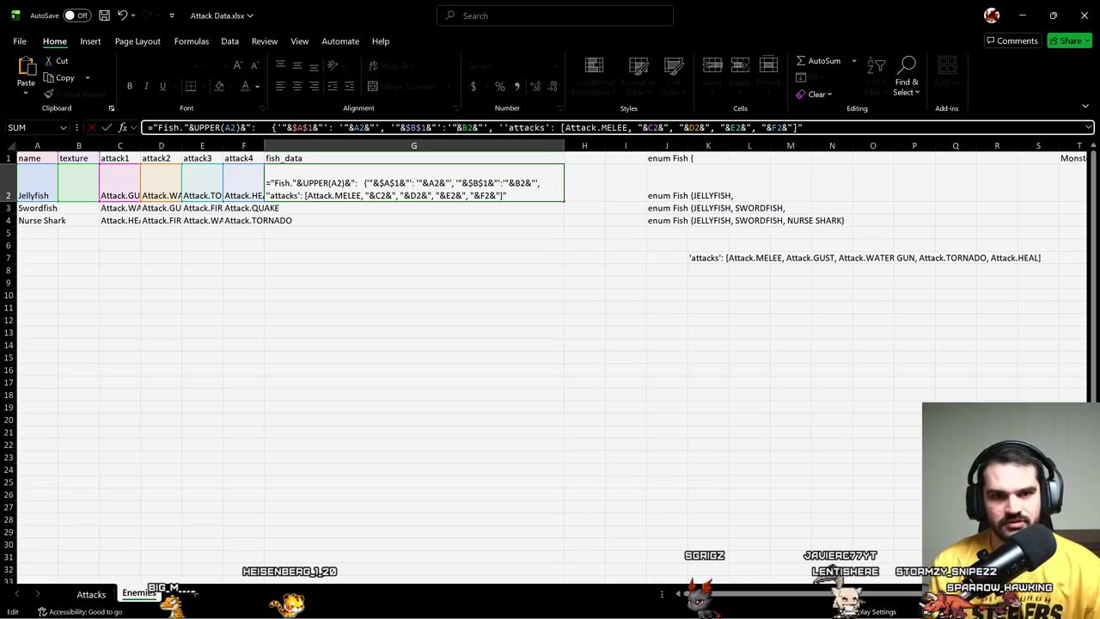
key("ctrl+Return")
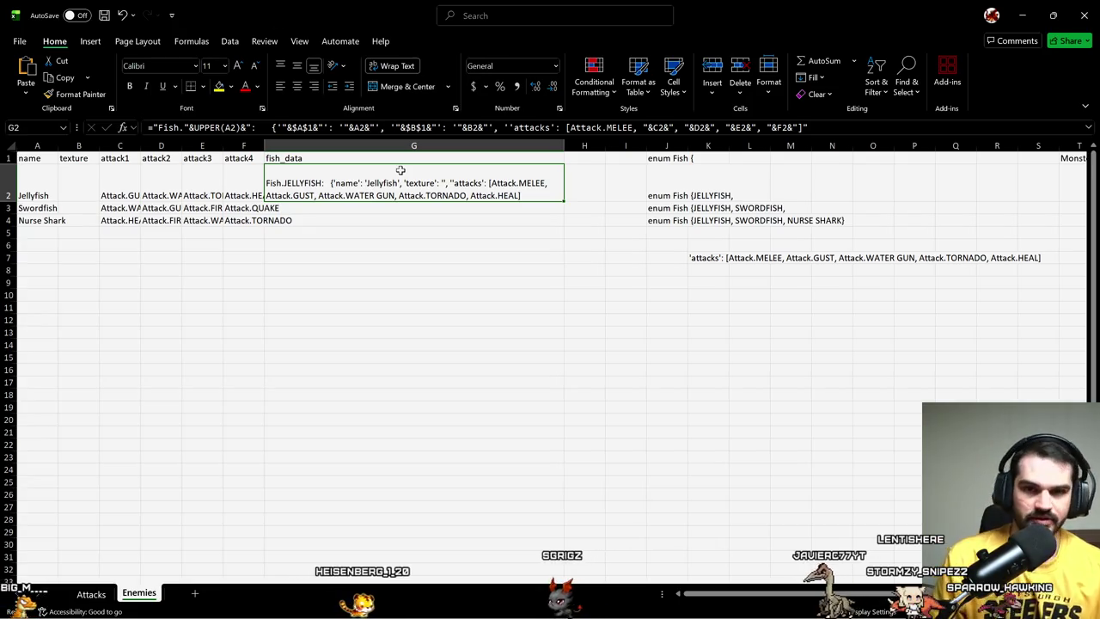
key("ctrl+s")
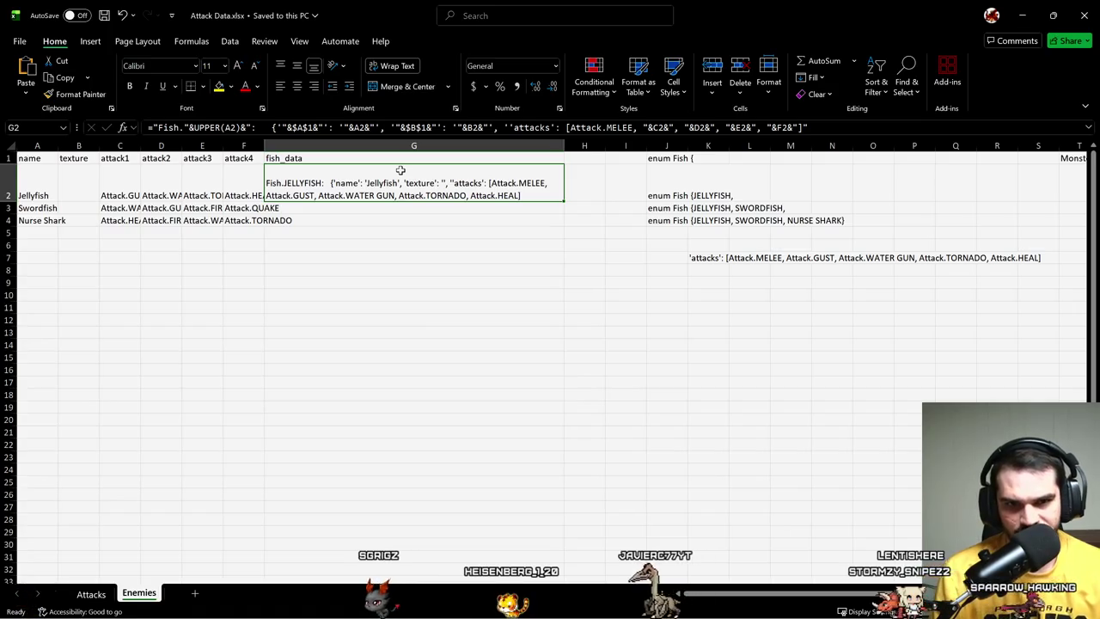
key("shift+Down")
key("shift+Down")
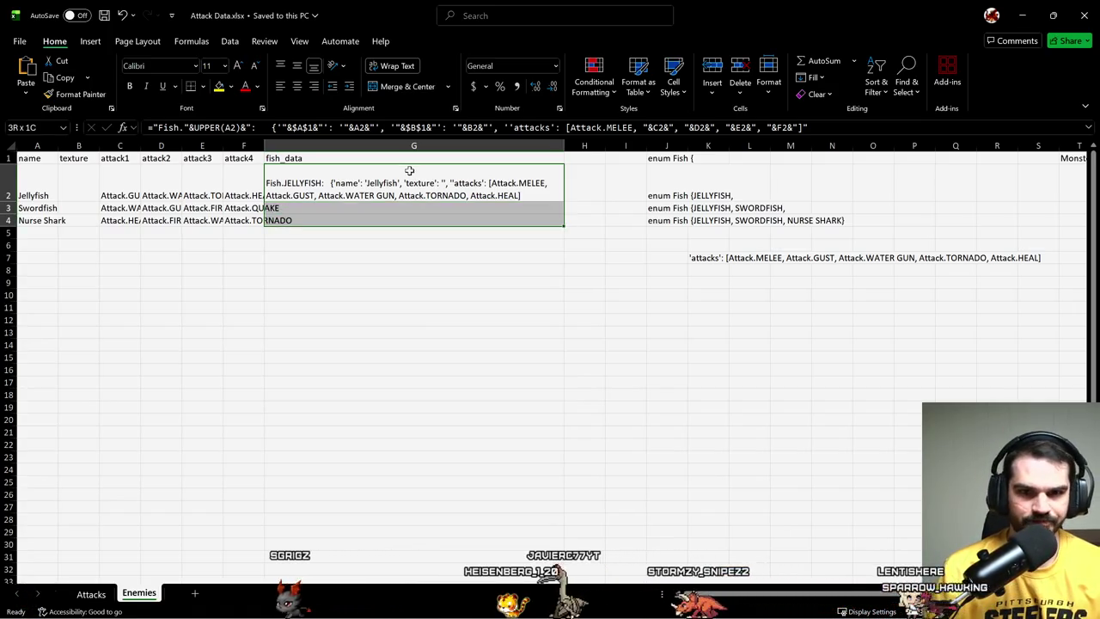
- Turn off wrapping, narrow column G, and fill the G2 formula into G3 and G4
left_click(393, 65)
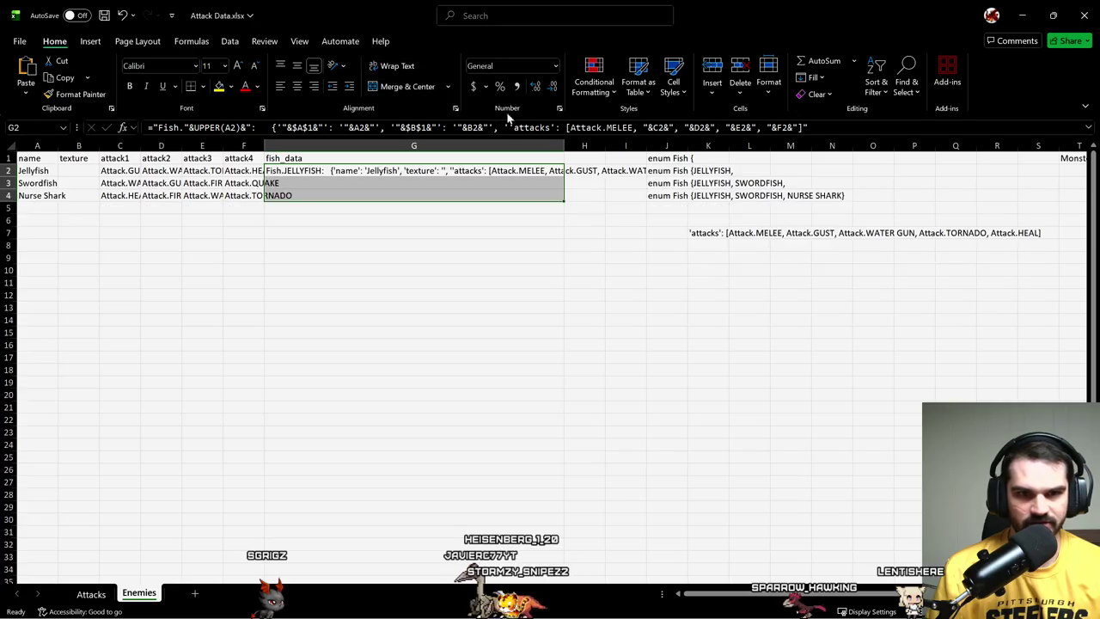
left_click_drag(566, 148, 418, 146)
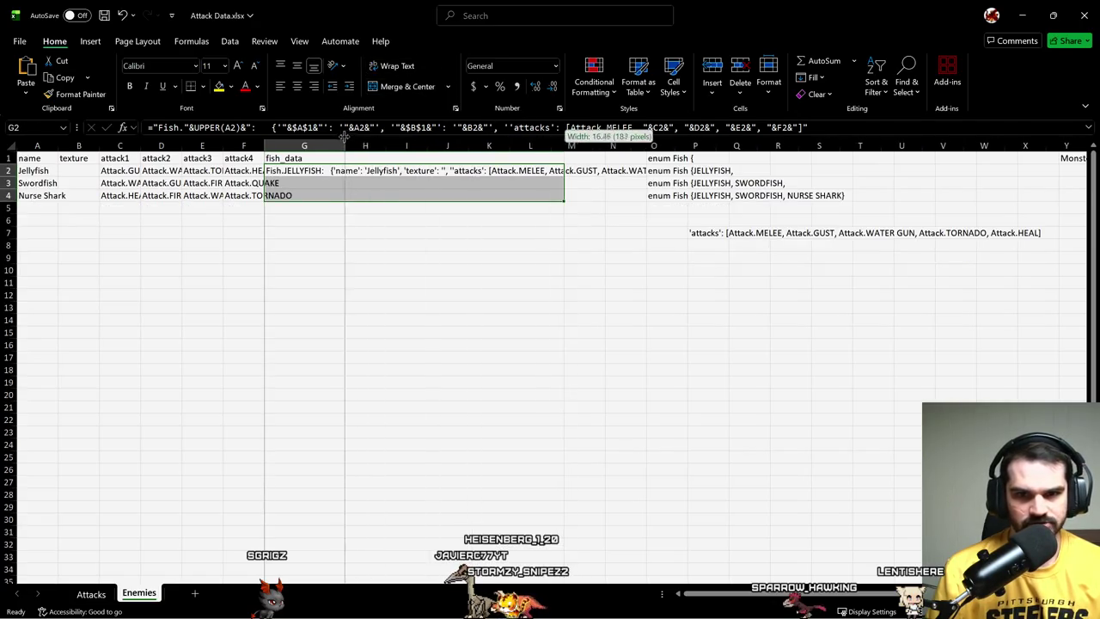
left_click_drag(344, 138, 306, 146)
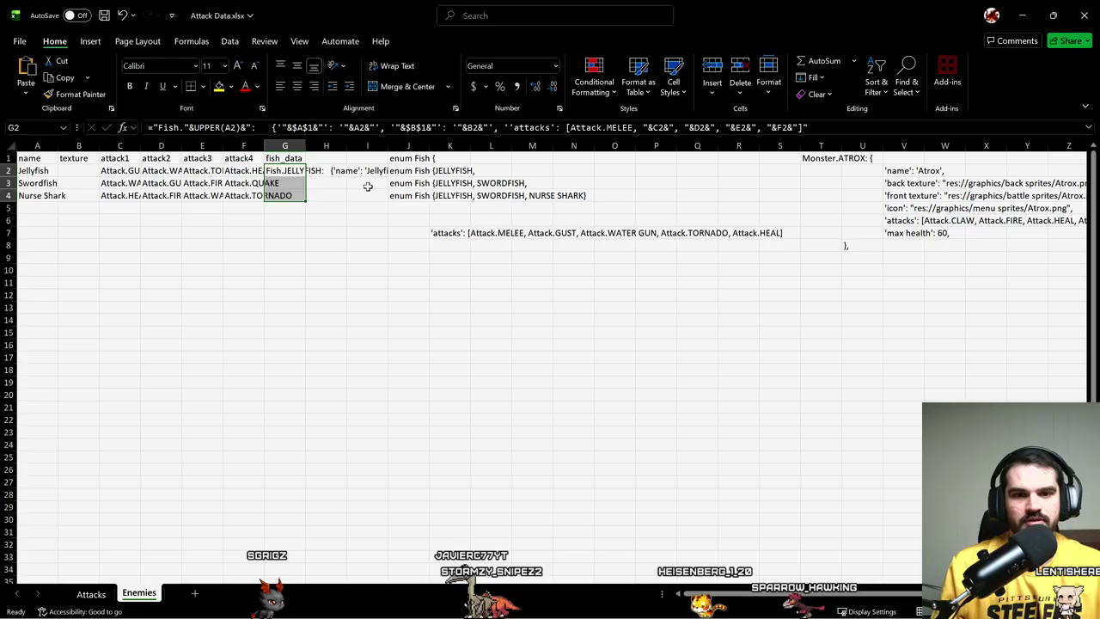
key("shift+Up")
key("shift+Up")
key("ctrl+d")
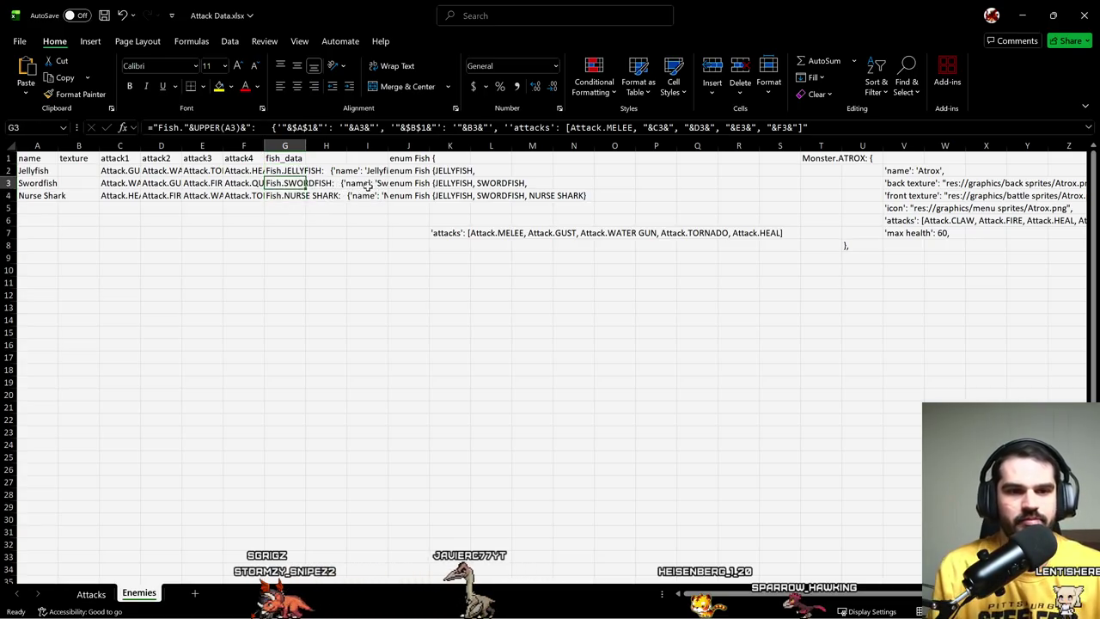
key("Down")
key("Down")
key("F2")
key("Return")
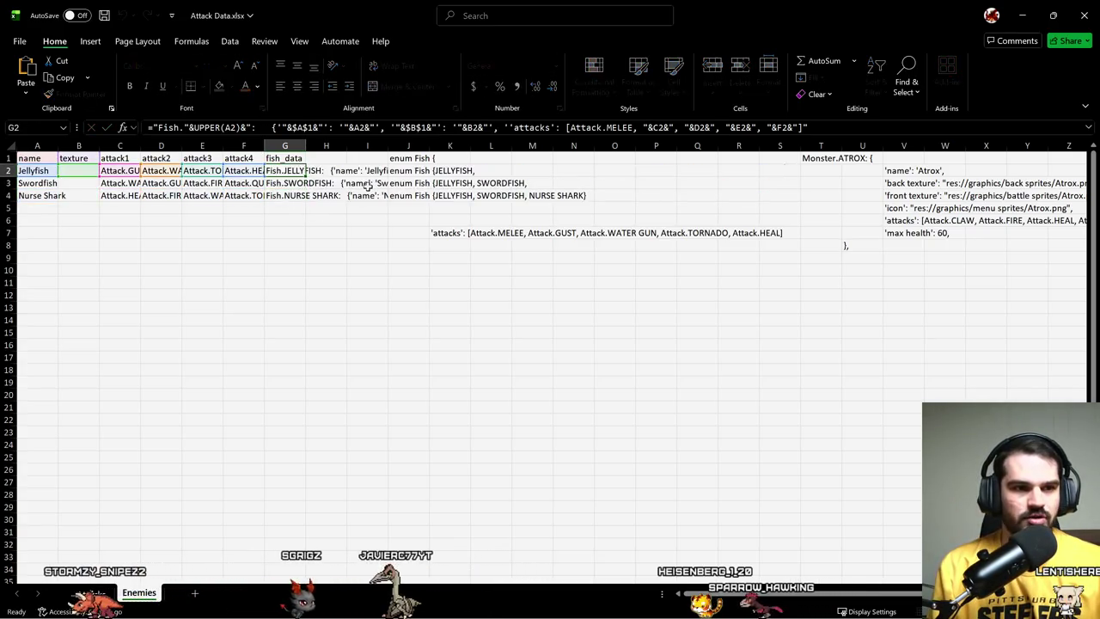
- Append an IF to G2's formula that adds "," only when the next row has a name
key("Up")
key("Up")
key("Up")
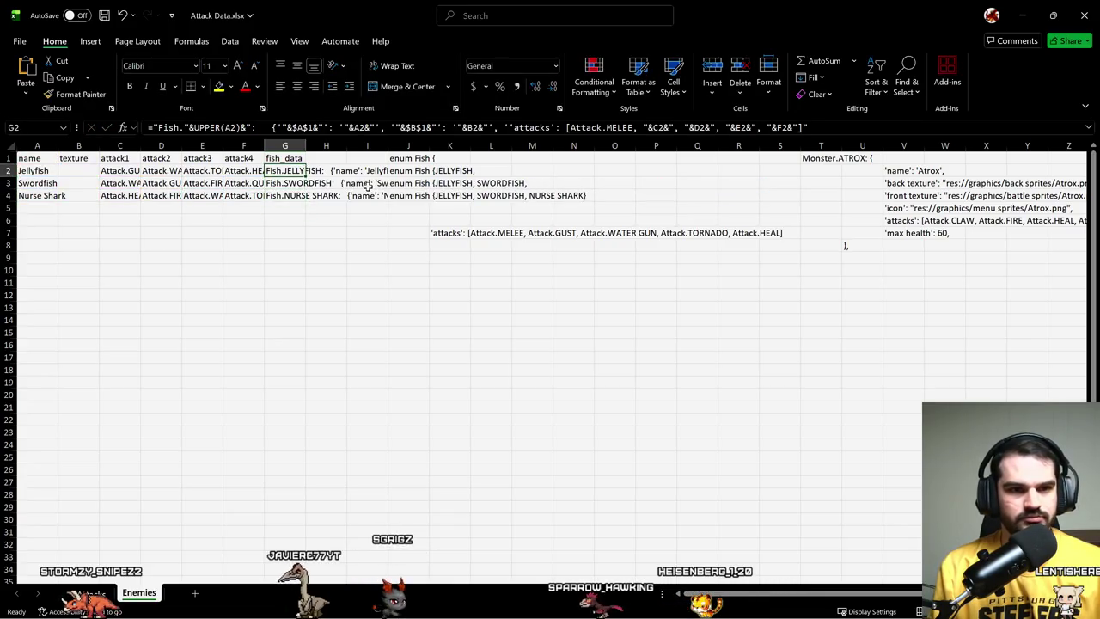
key("F2")
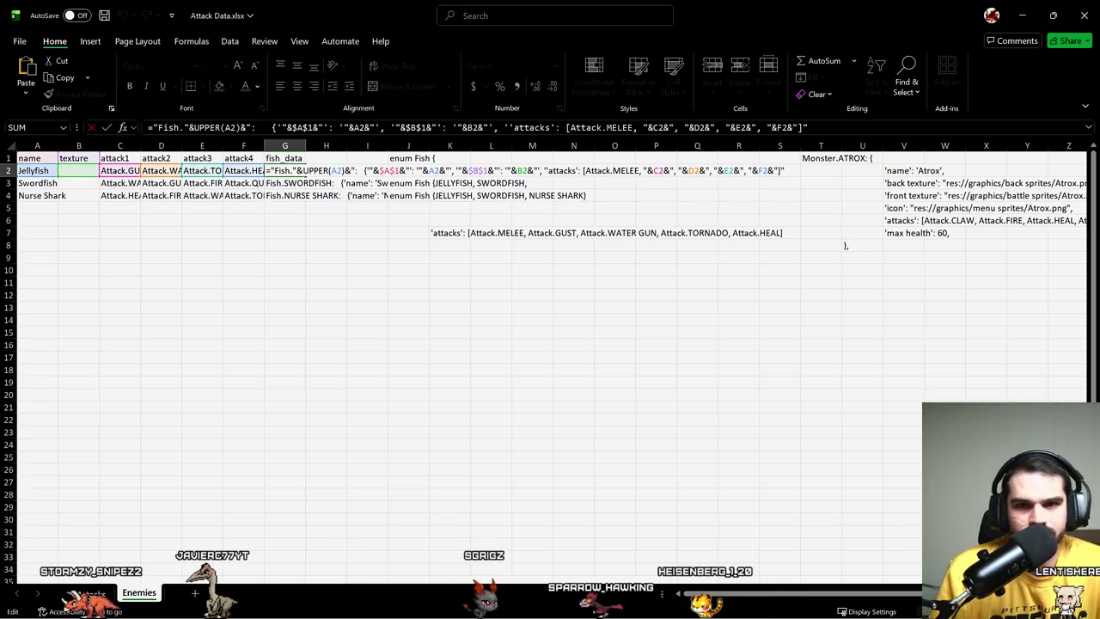
left_click(846, 127)
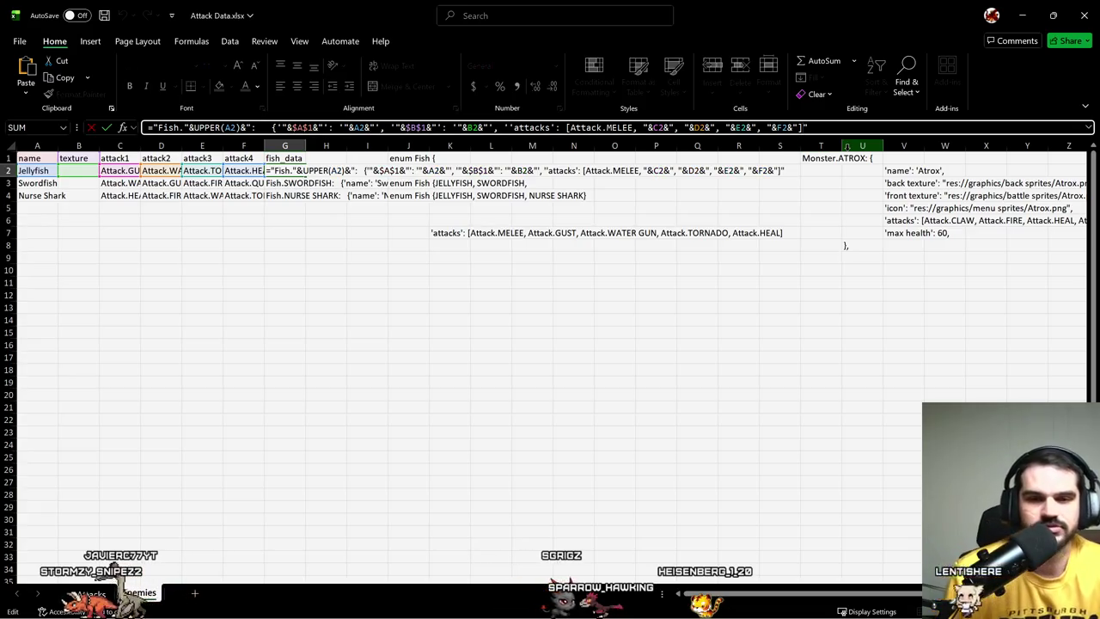
type("&")
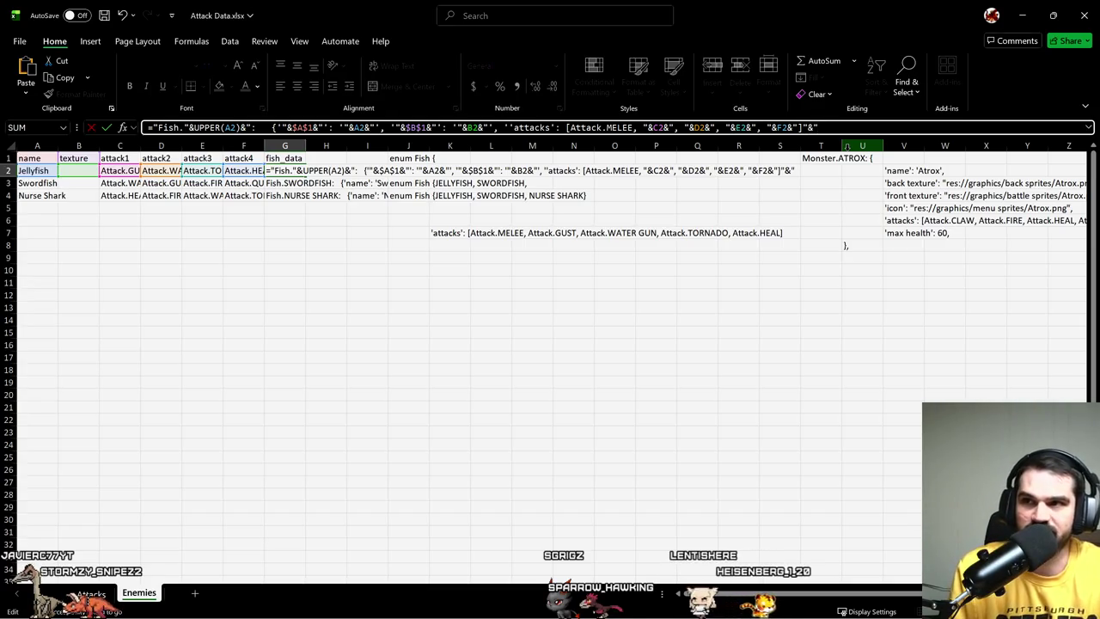
type("IF(")
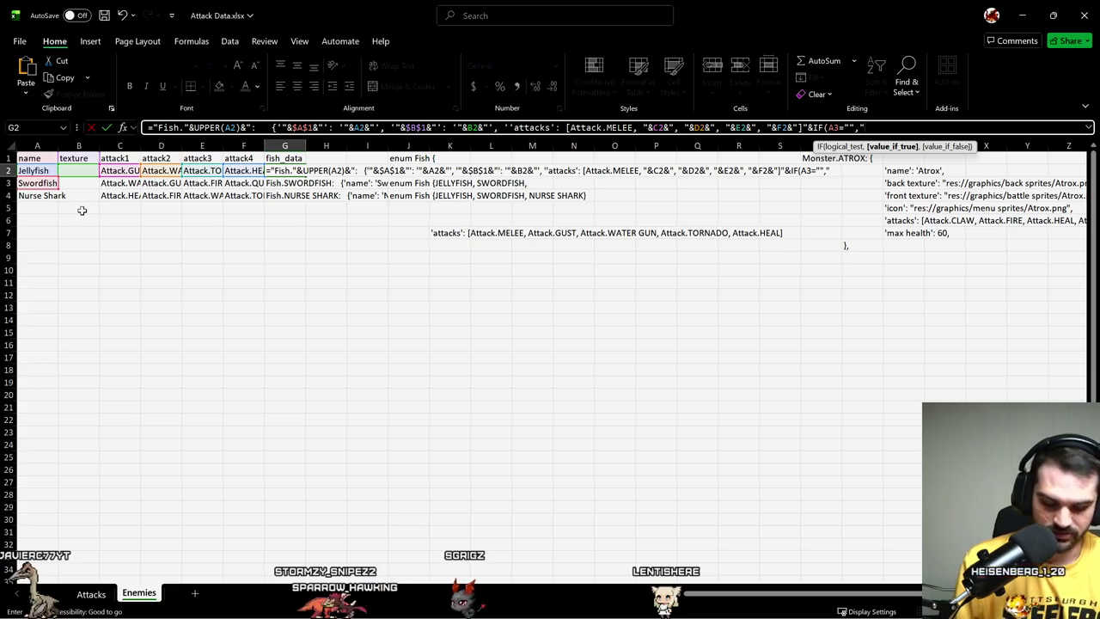
type(",\"")
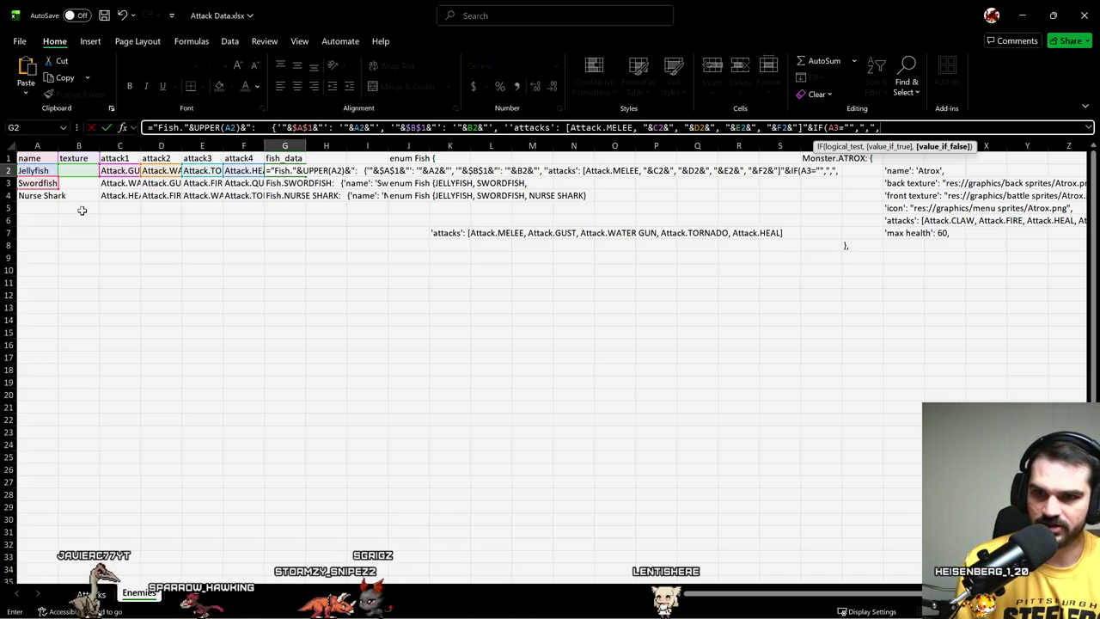
type(",\"\")")
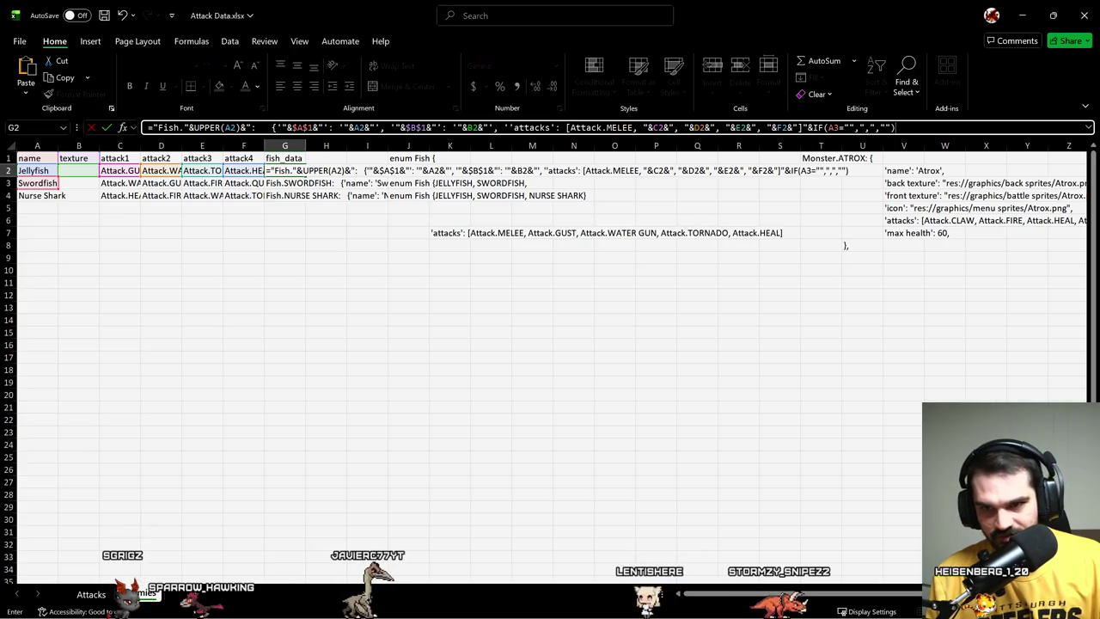
left_click(863, 127)
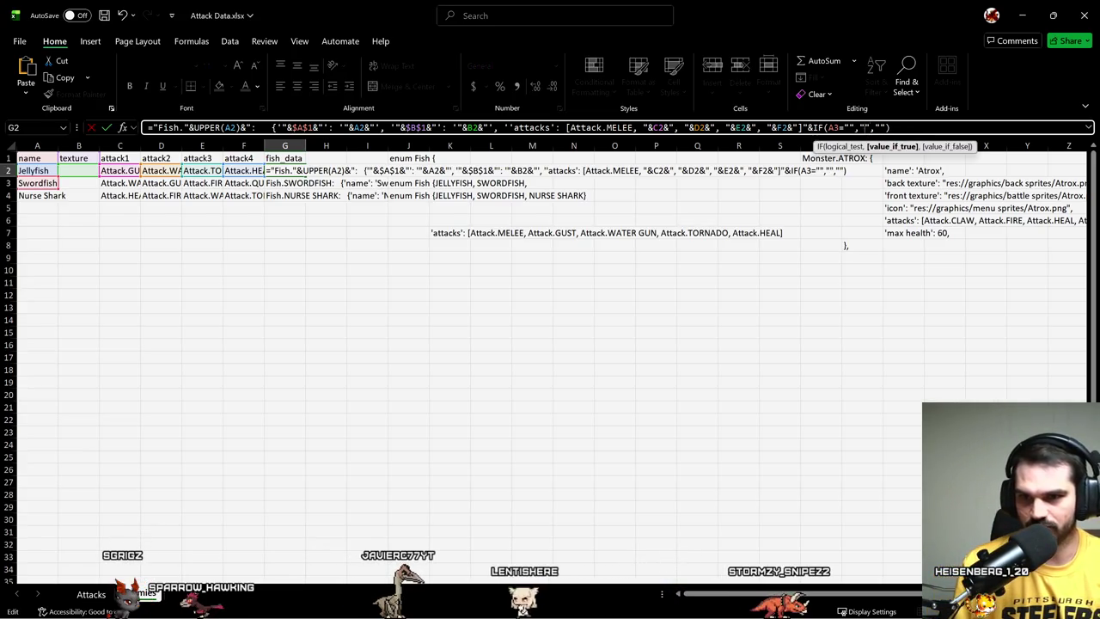
type(",")
key("Return")
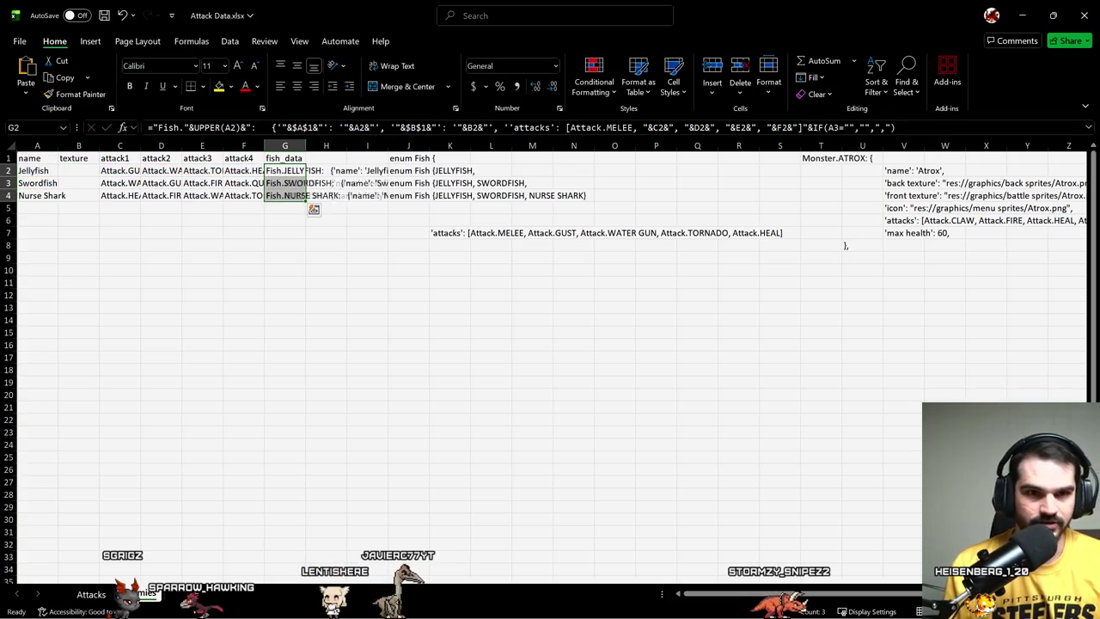
key("Down")
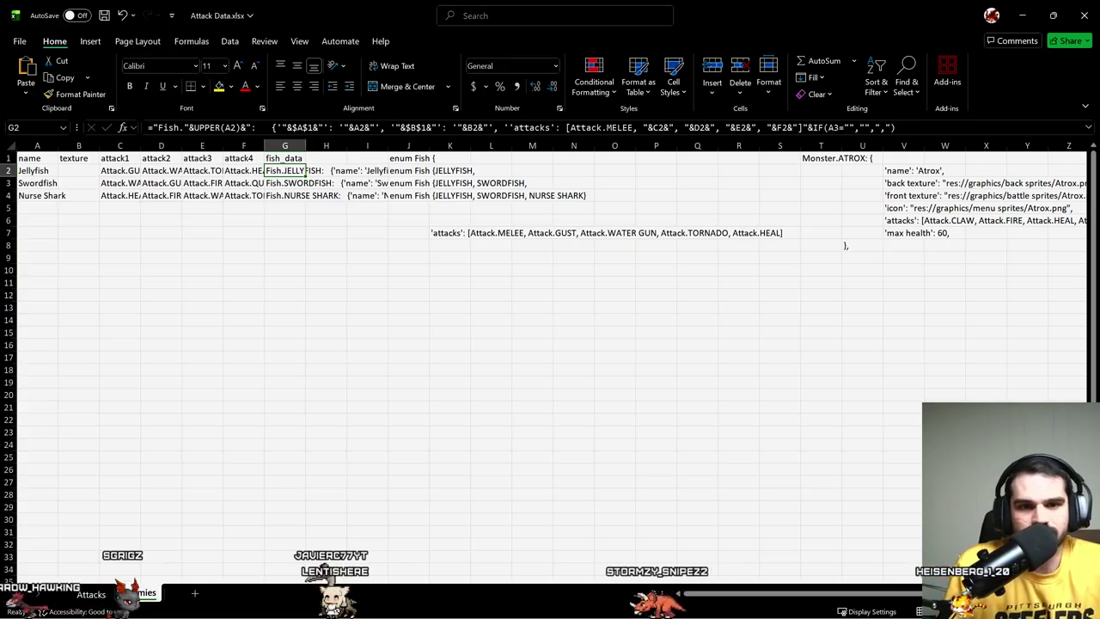
- Delete the leftover attacks list text in K7
left_click(408, 207)
left_click(463, 219)
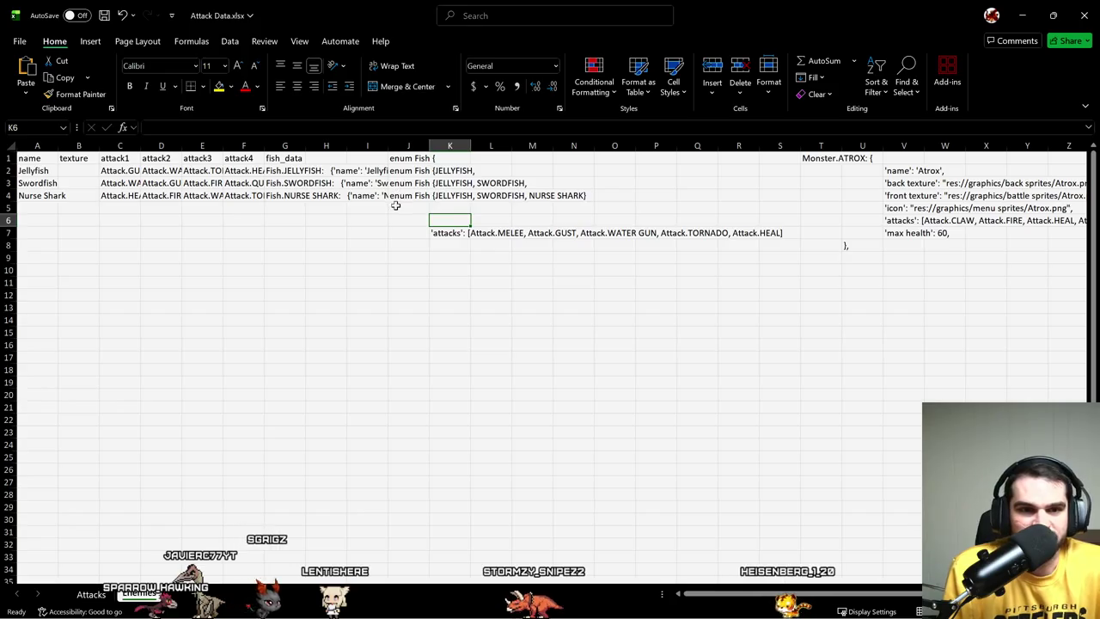
left_click(498, 291)
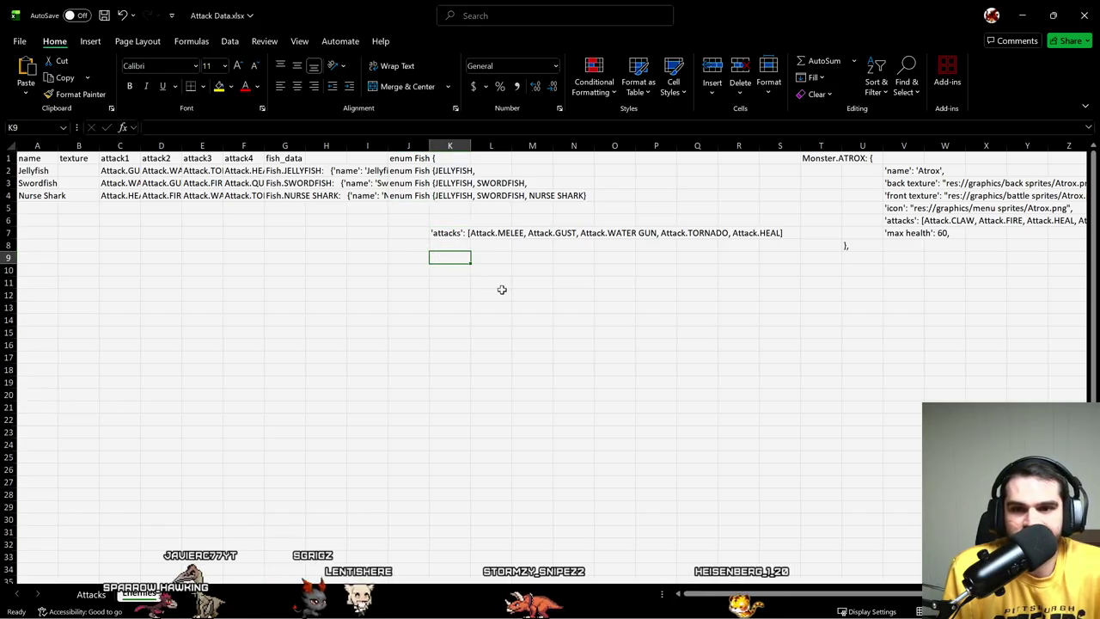
left_click(441, 234)
key("Delete")
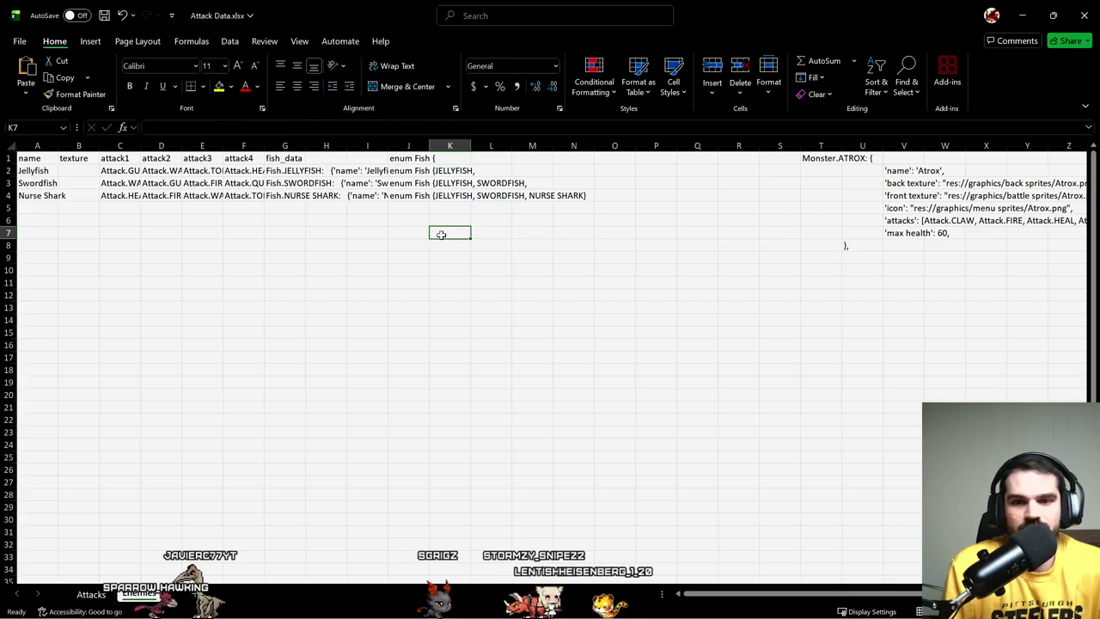
- Select and clear the Monster.ATROX scratch block in T1:V8
key("Right")
key("Right")
key("Right")
key("Right")
key("Right")
key("Up")
key("Up")
key("Up")
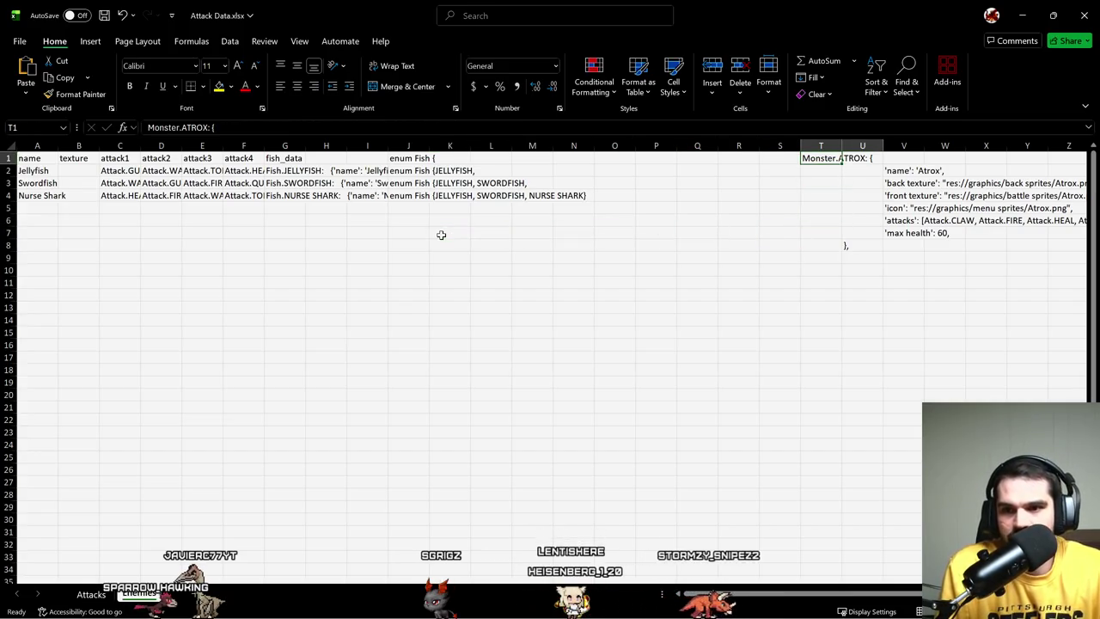
key("shift+Right")
key("shift+Right")
key("shift+Down")
key("shift+Down")
key("shift+Down")
key("shift+Down")
key("shift+Down")
key("shift+Down")
key("Delete")
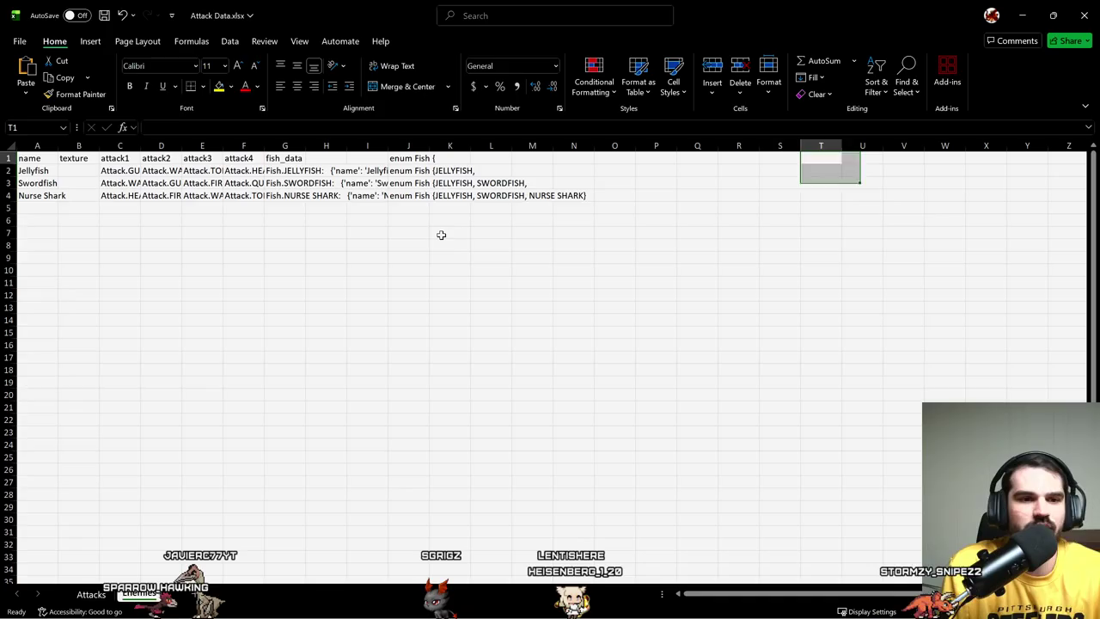
key("Left")
key("Left")
key("Left")
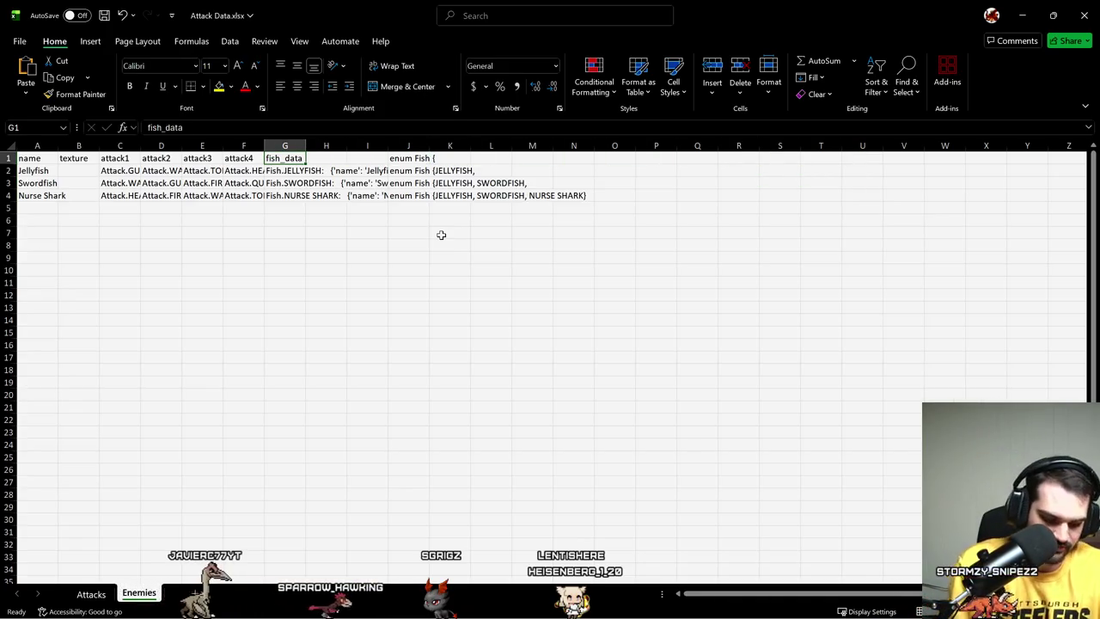
- Insert a new column G headed 'health' before fish_data
key("alt+h")
key("i")
key("c")
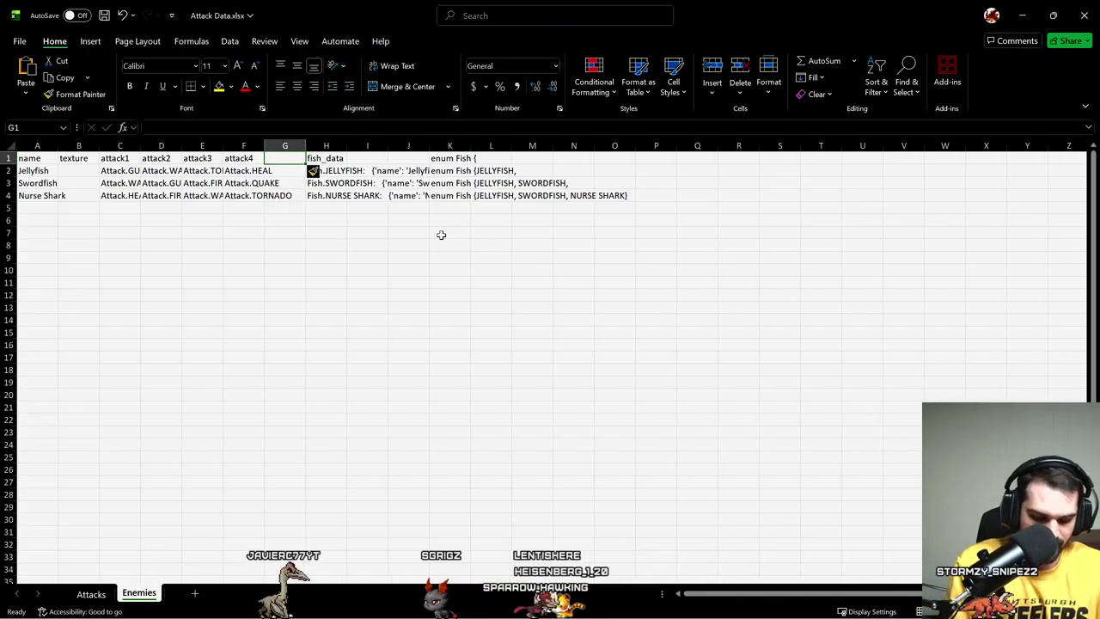
key("alt+h")
type("ichea")
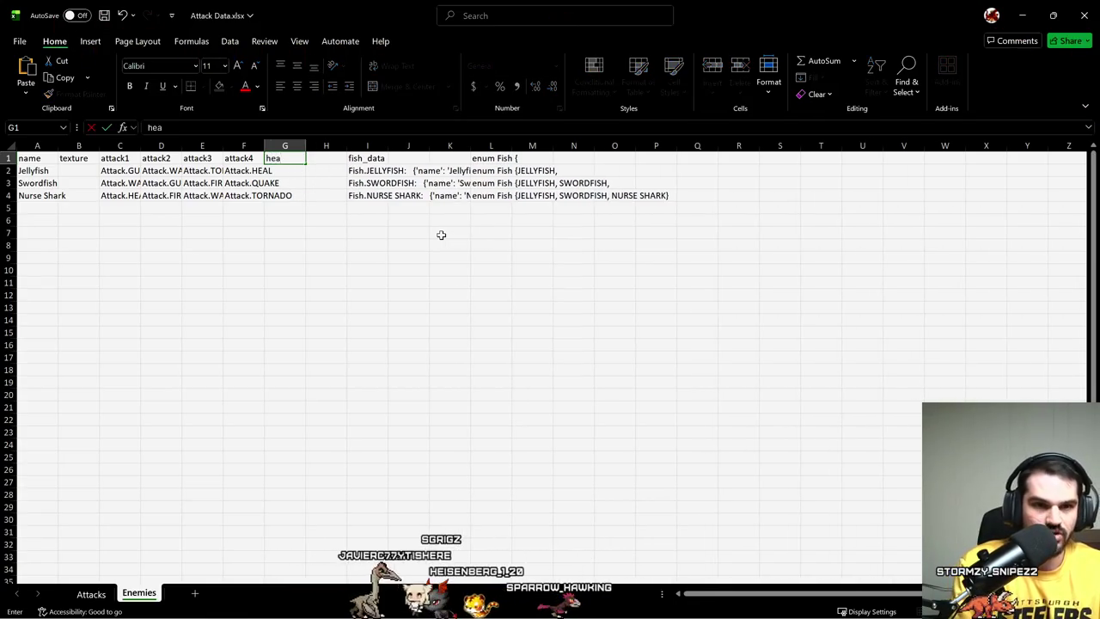
type("lth")
key("Tab")
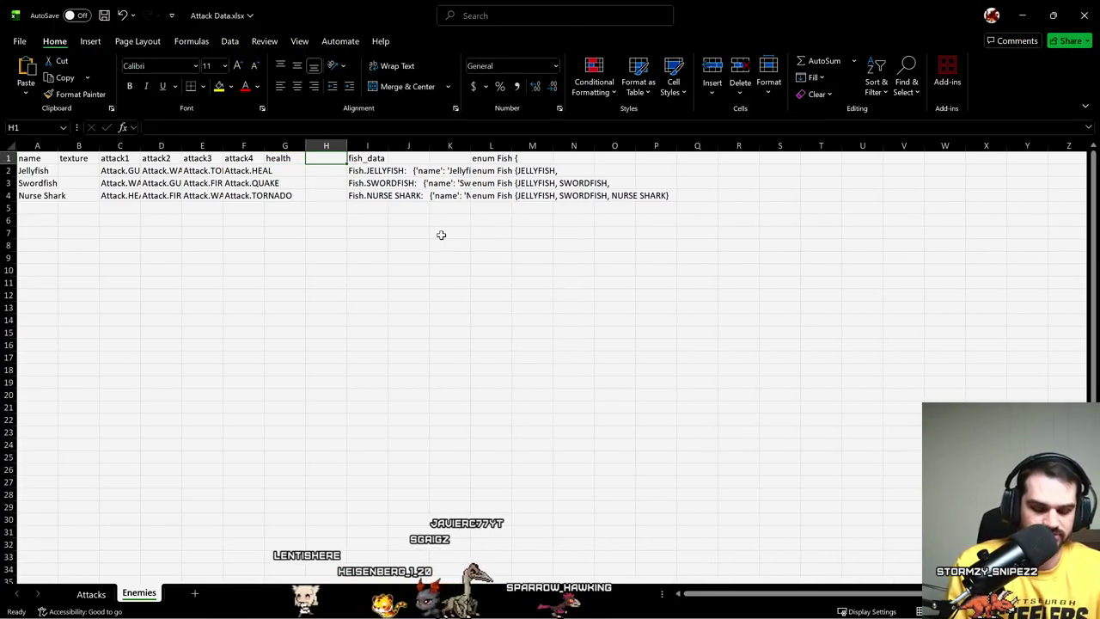
- Insert another new column H headed 'element' after health
key("alt+h")
key("i")
key("c")
key("alt+h")
type("ic")
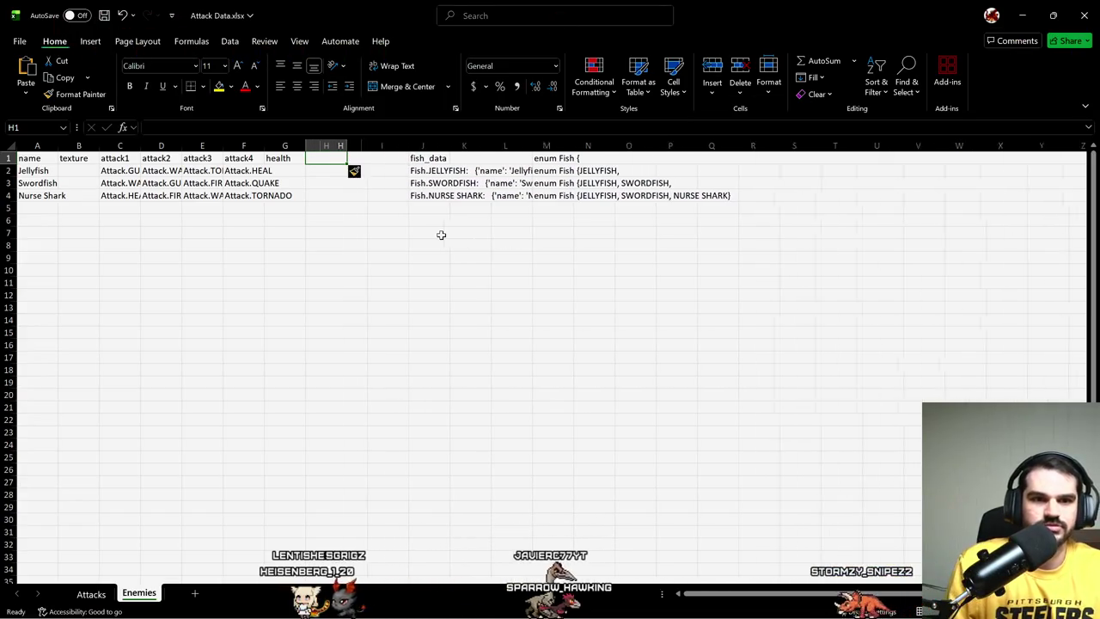
type("element")
key("Return")
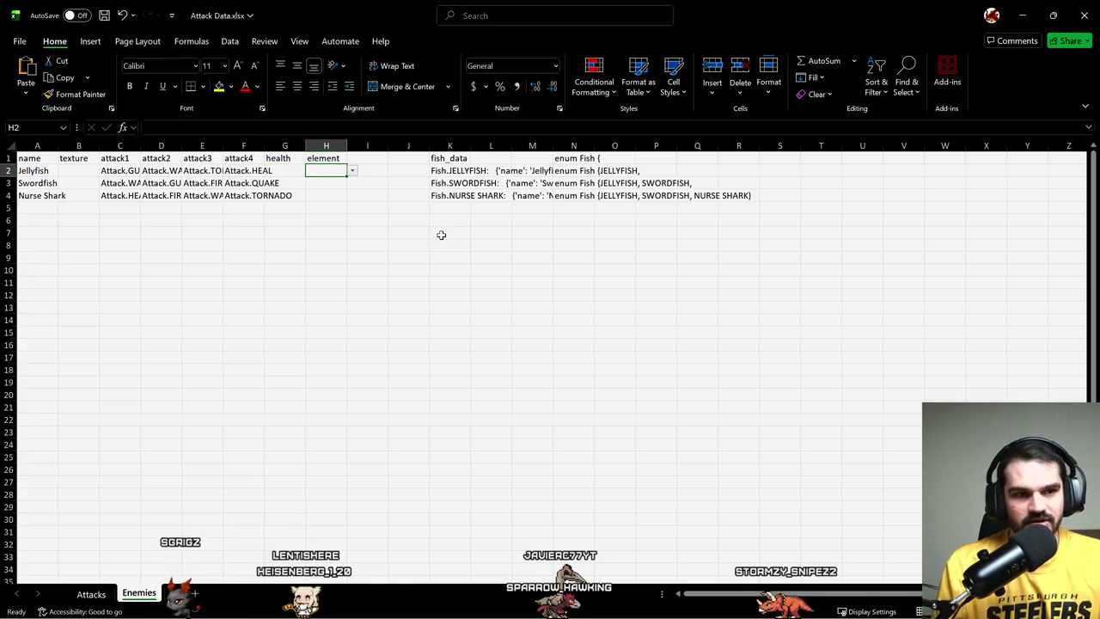
- Discard the stray 'AI' entry in H2 and select the health and element cells to the sheet end
type("AIr")
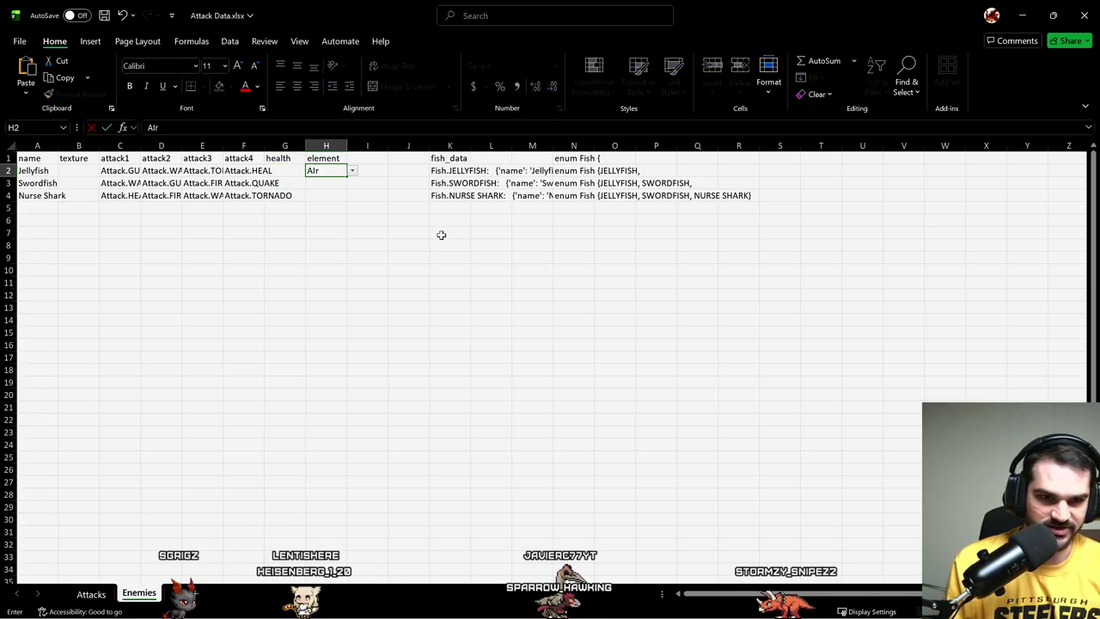
key("Escape")
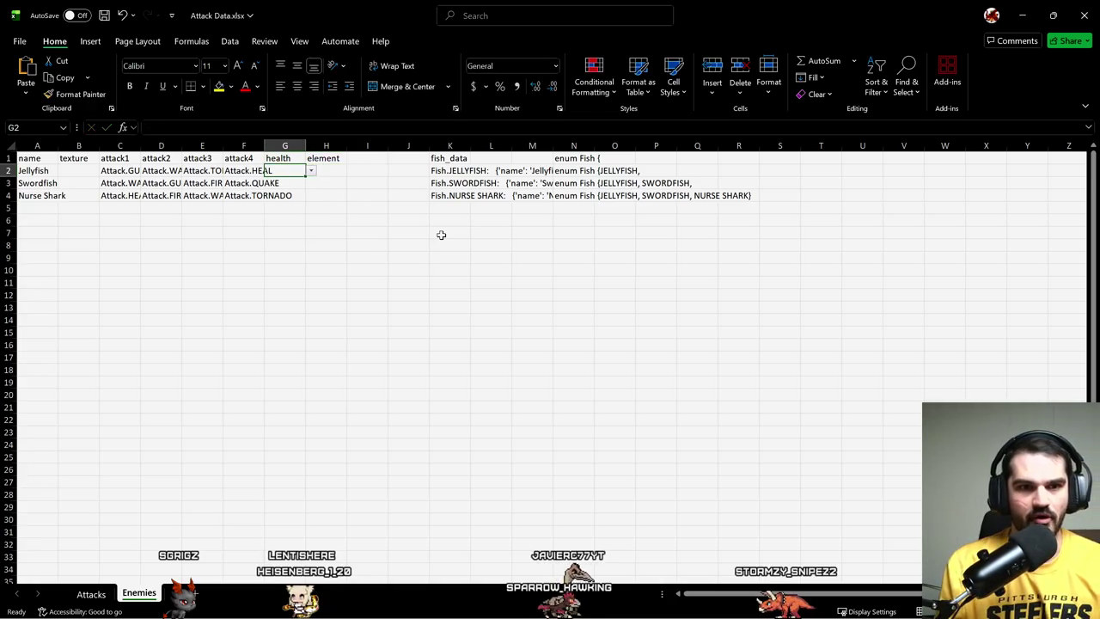
key("ctrl+shift+Down")
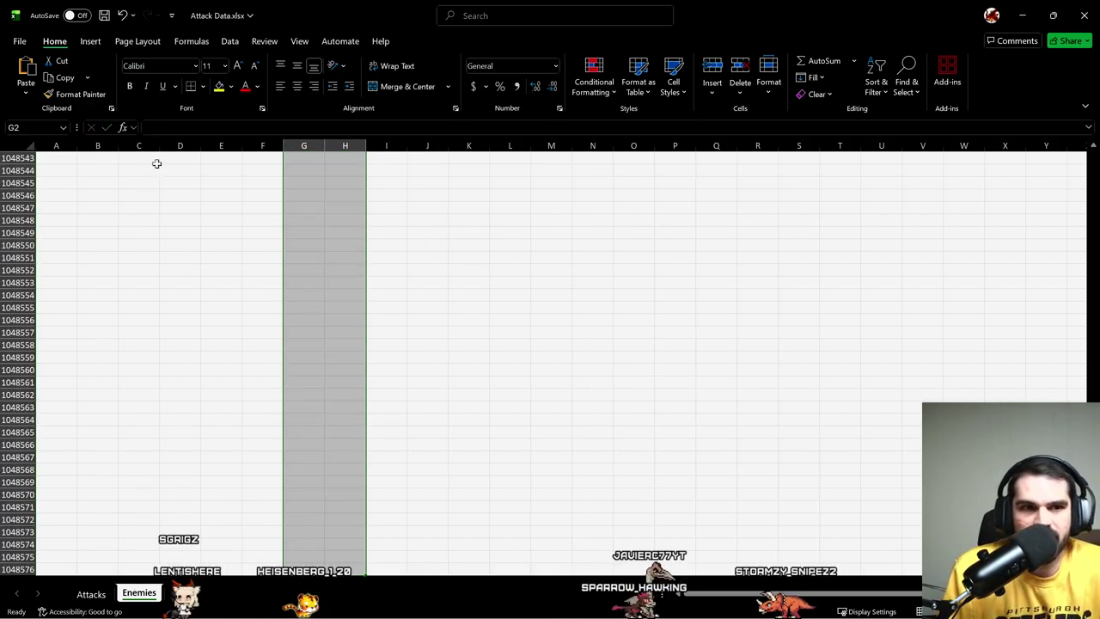
- Clear All data validation rules from the selected health and element cells
left_click(230, 41)
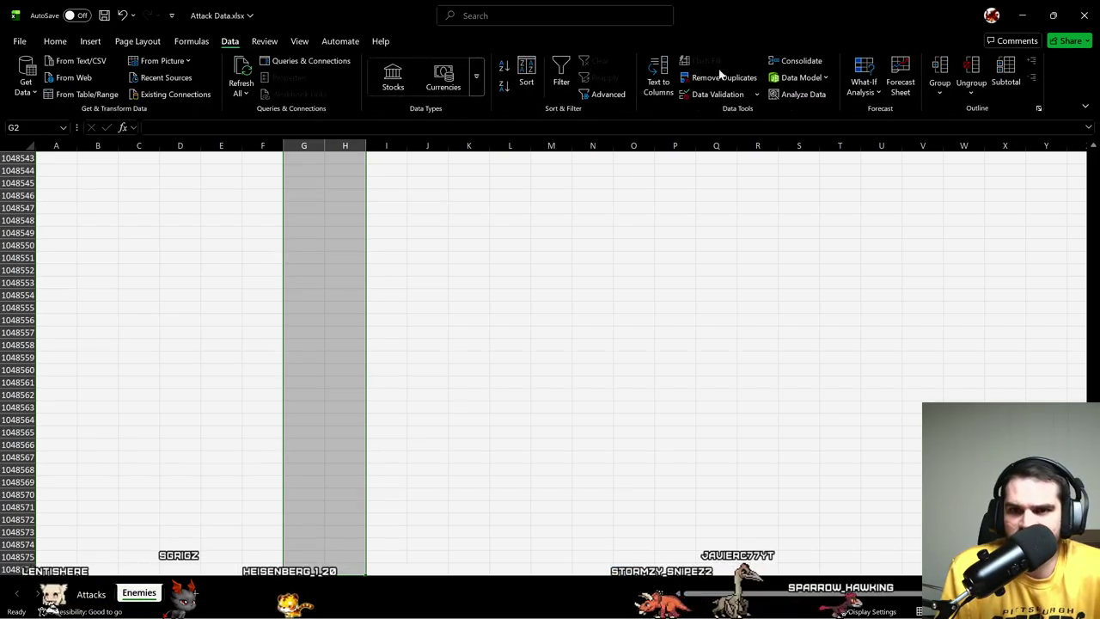
left_click(715, 93)
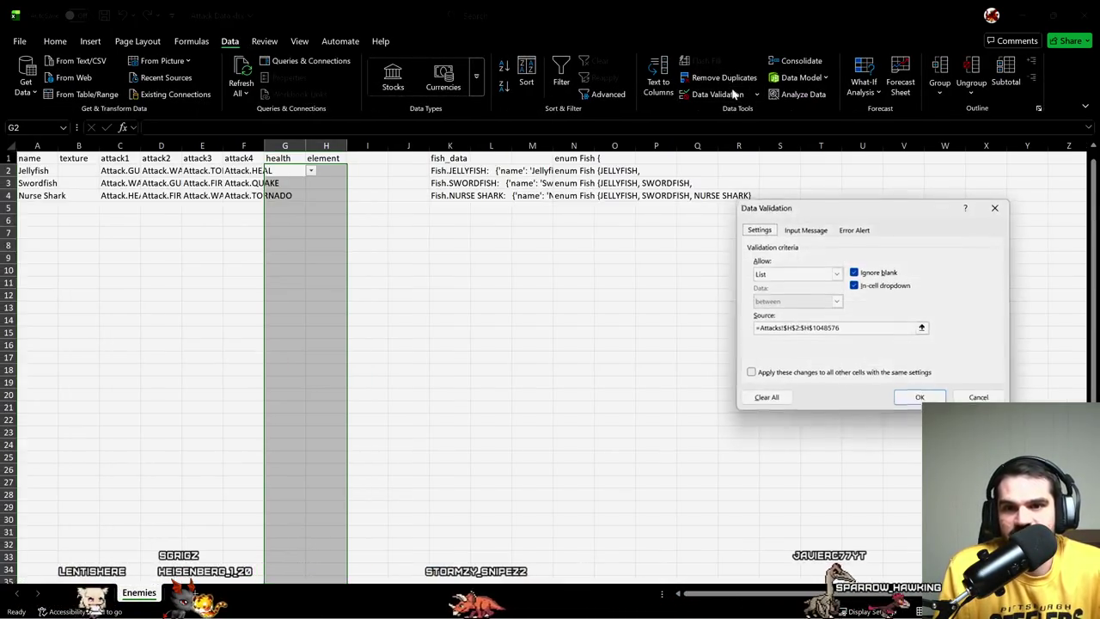
left_click(765, 400)
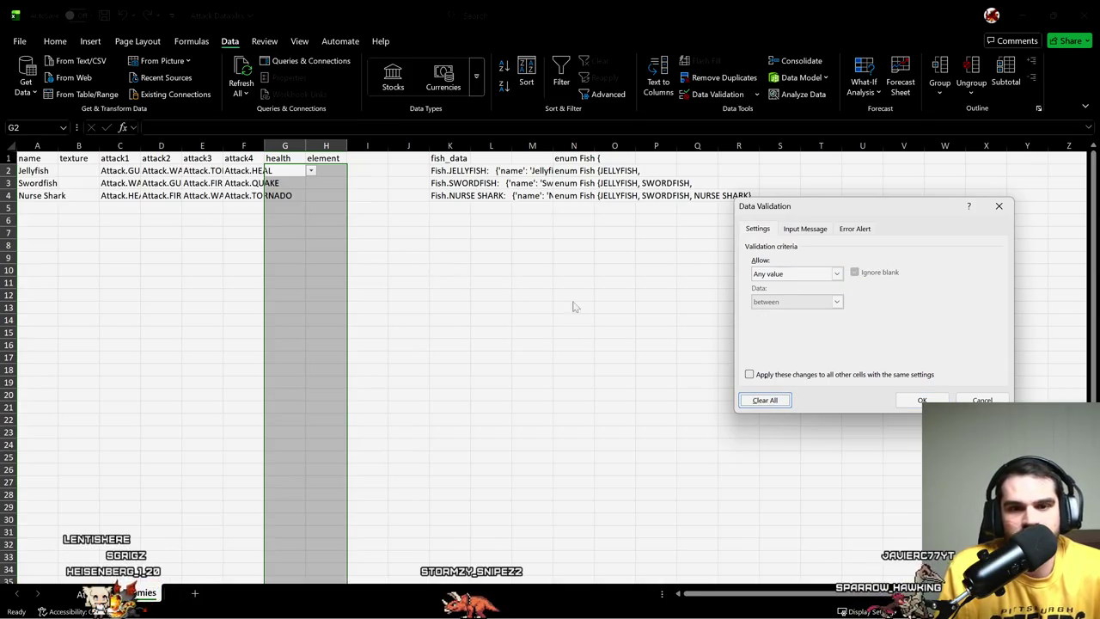
left_click(921, 399)
left_click(331, 185)
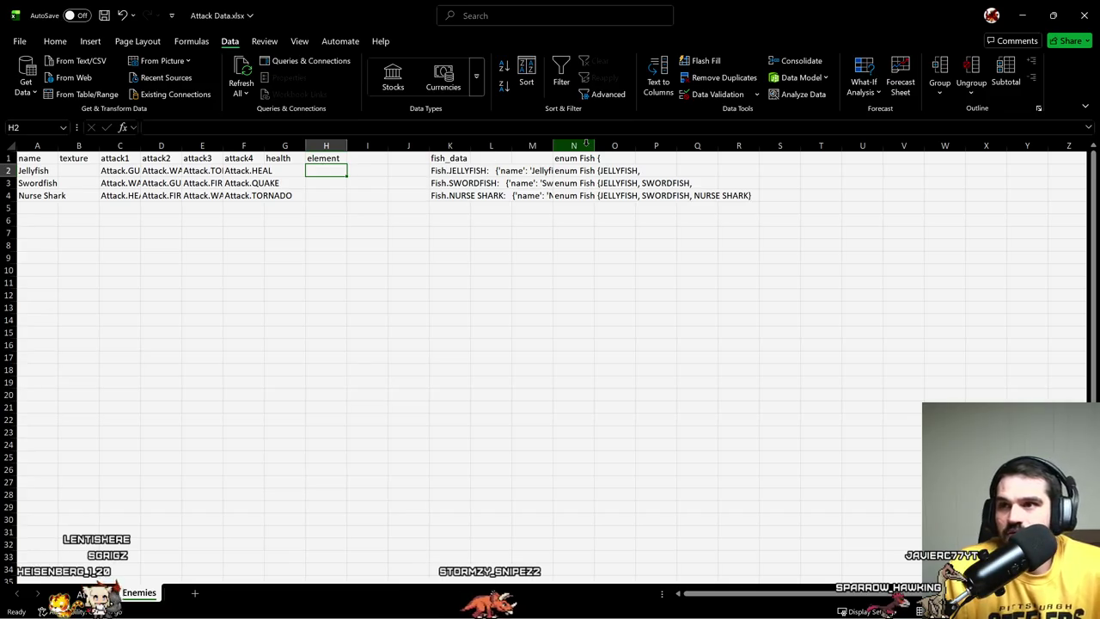
- Switch to the Attacks sheet and step through its attack element data cells
left_click(90, 592)
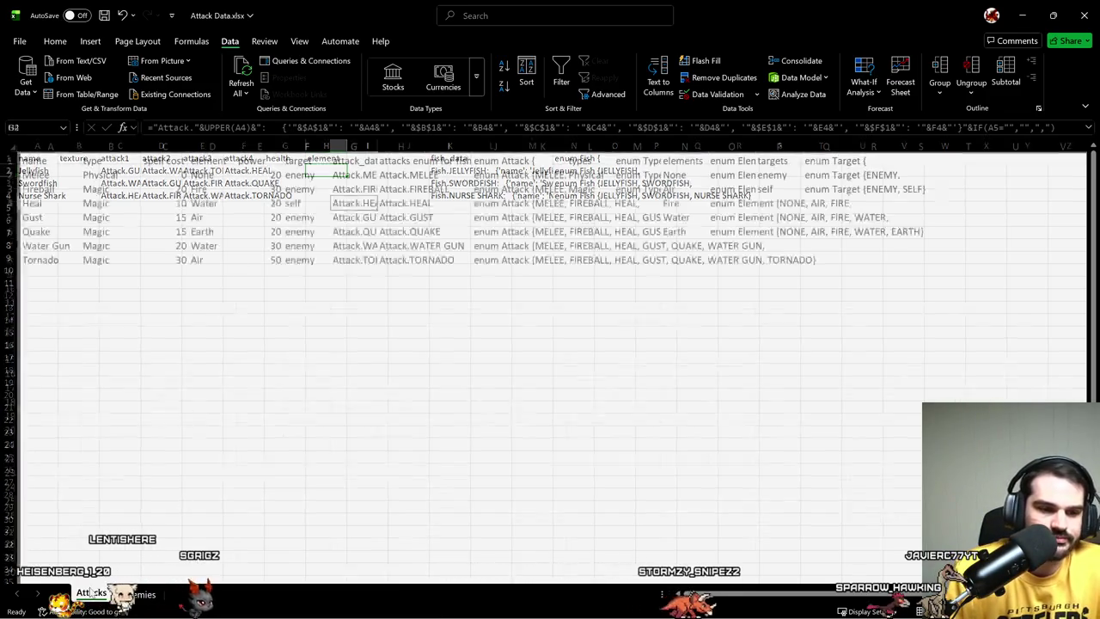
left_click(225, 368)
left_click(228, 163)
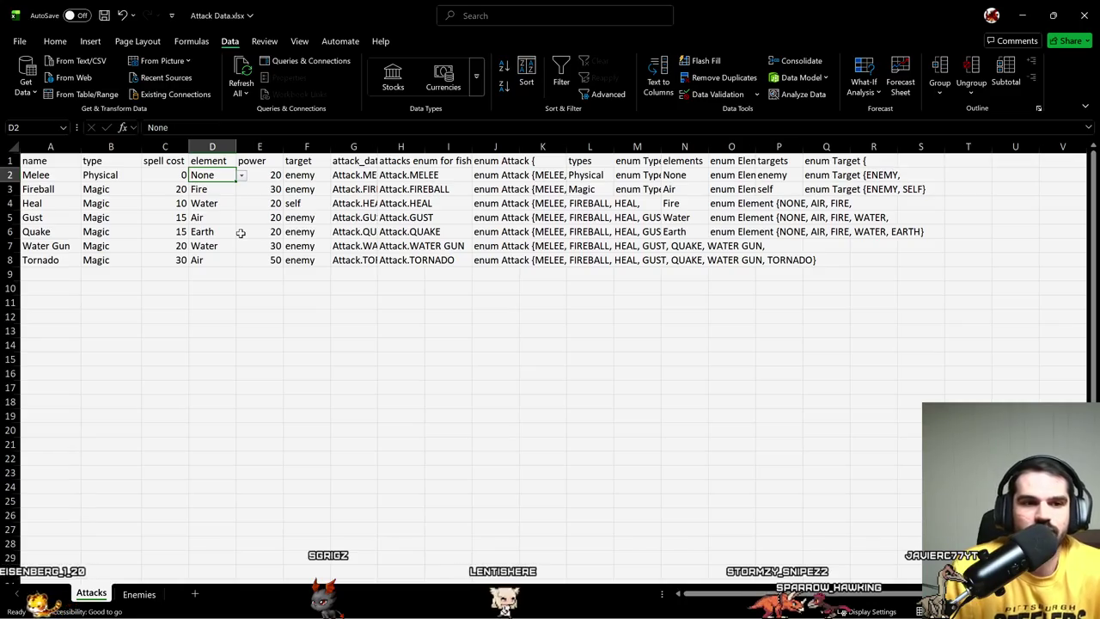
key("Right")
key("Right")
key("Right")
key("Right")
key("Right")
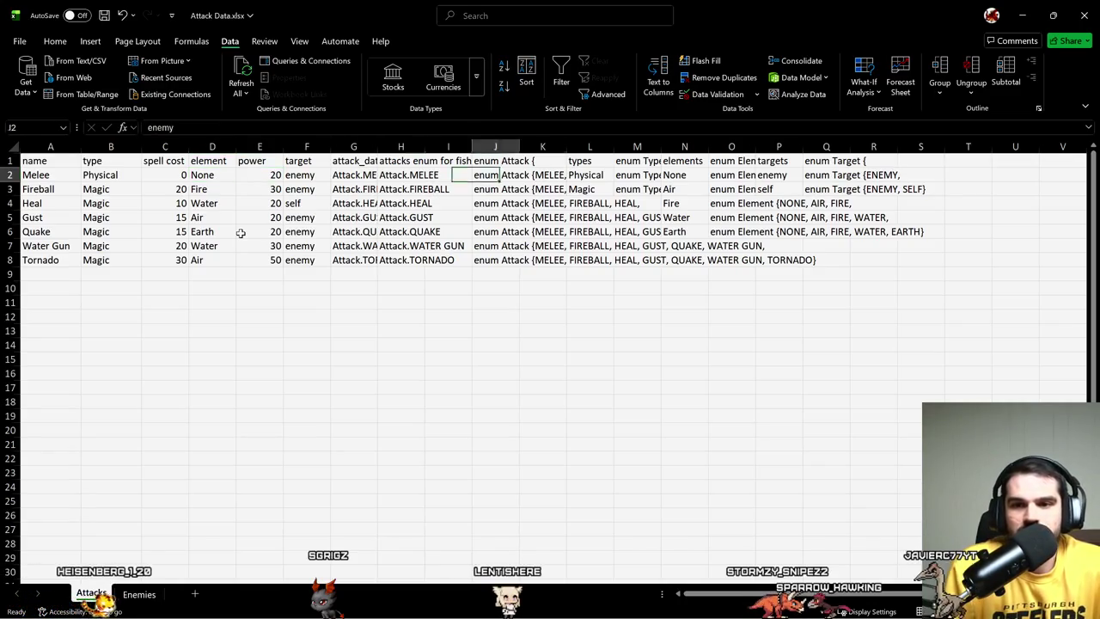
- Review the elements list and the enum Element text column
key("Right")
key("Right")
key("Right")
key("Down")
key("Down")
key("Left")
key("Left")
key("Right")
key("Up")
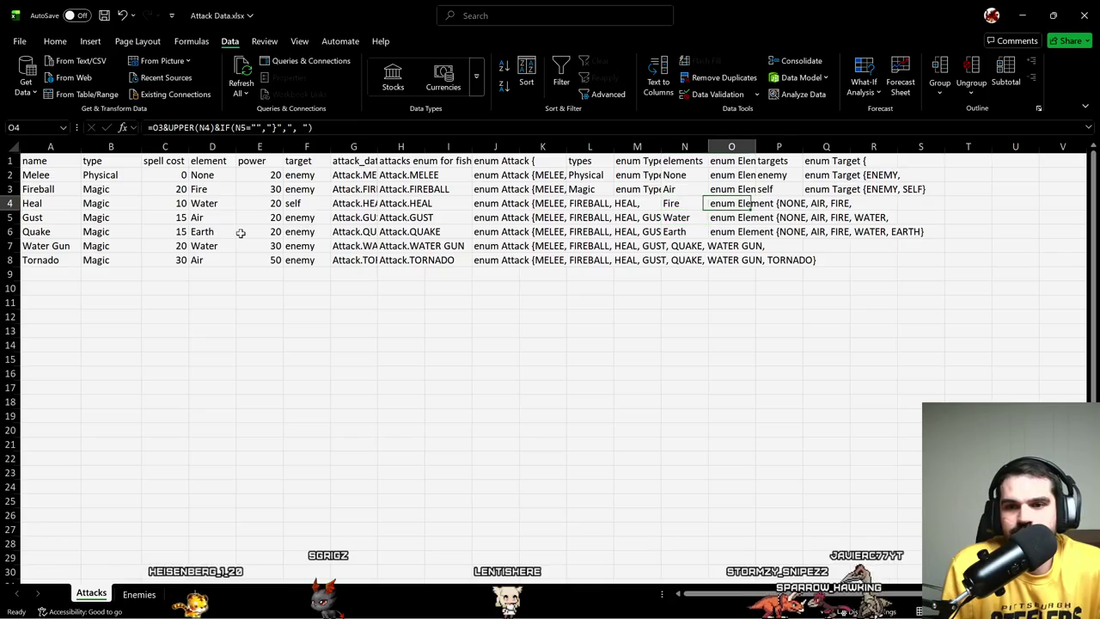
key("Up")
key("Left")
key("Down")
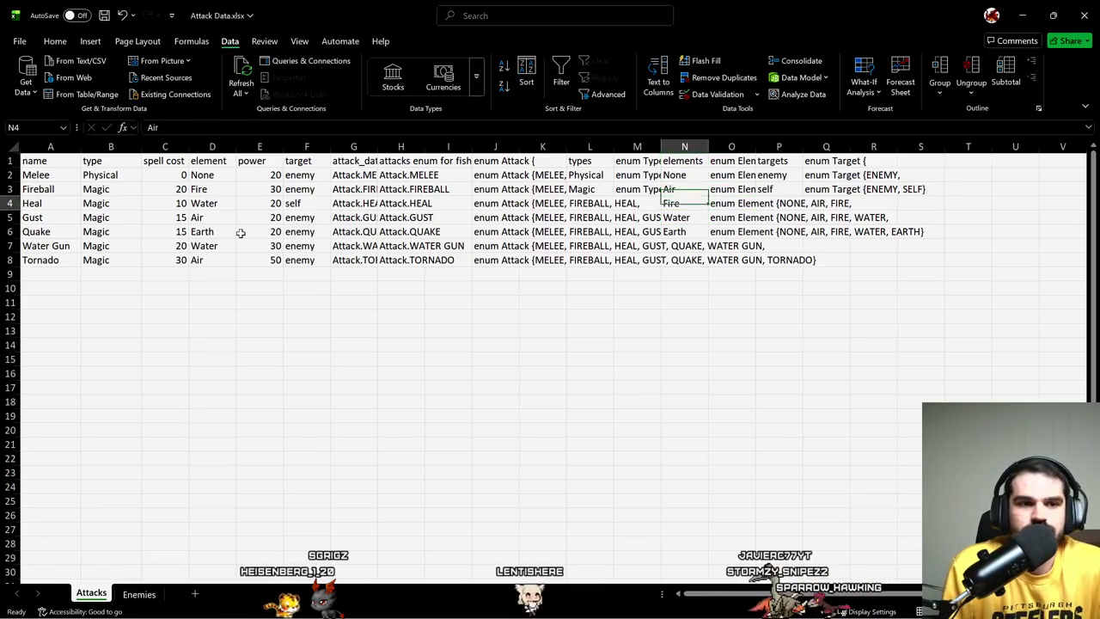
key("Down")
key("Down")
key("Down")
key("Down")
key("Down")
key("Down")
key("Down")
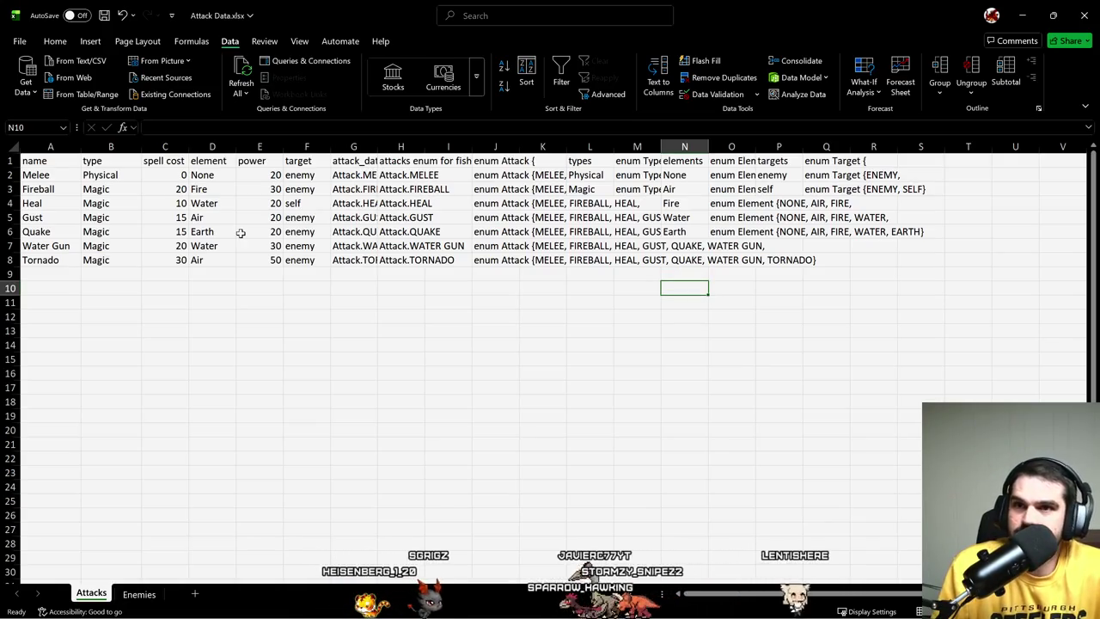
left_click(826, 219)
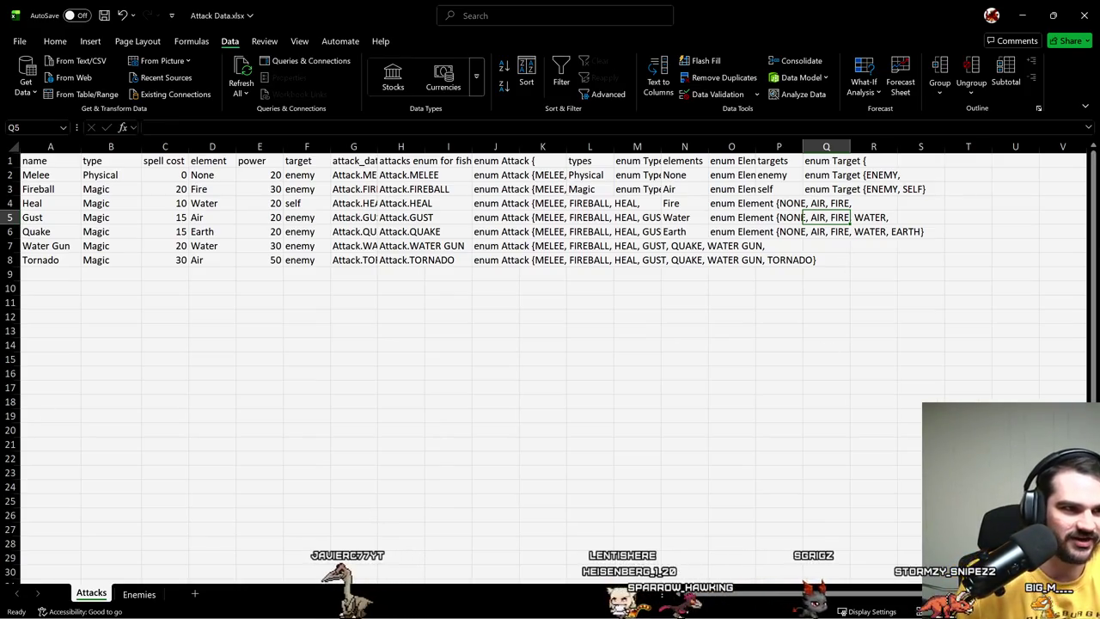
left_click(588, 369)
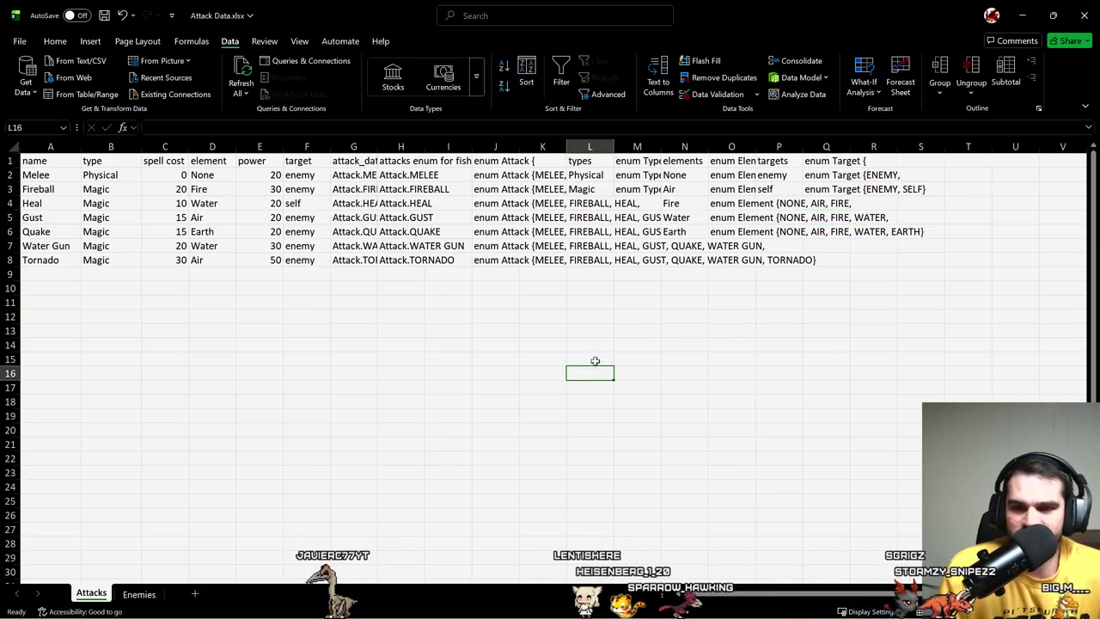